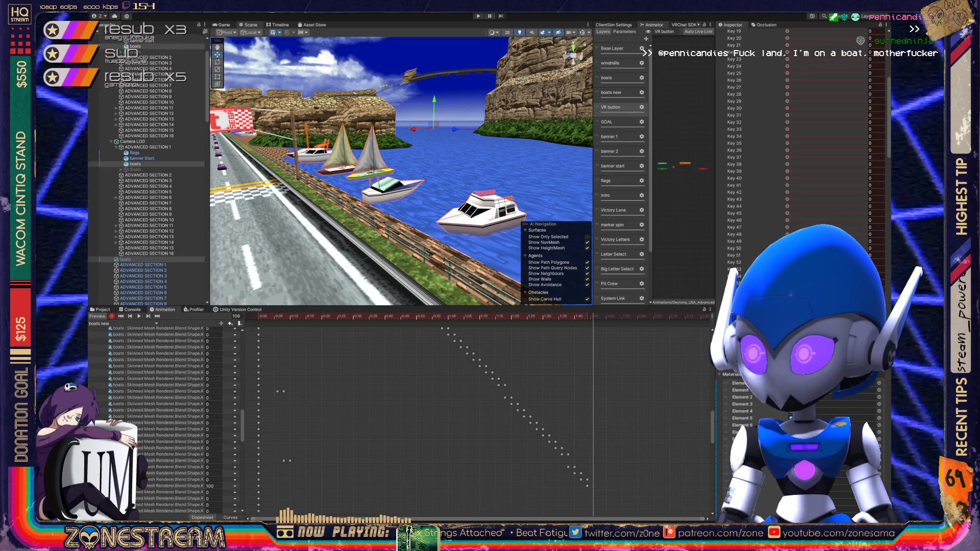
# - Key Key 53 at 0 and Key 54 at full strength on frame 106, then Key 57 at frame 109
pyautogui.click(738, 269)
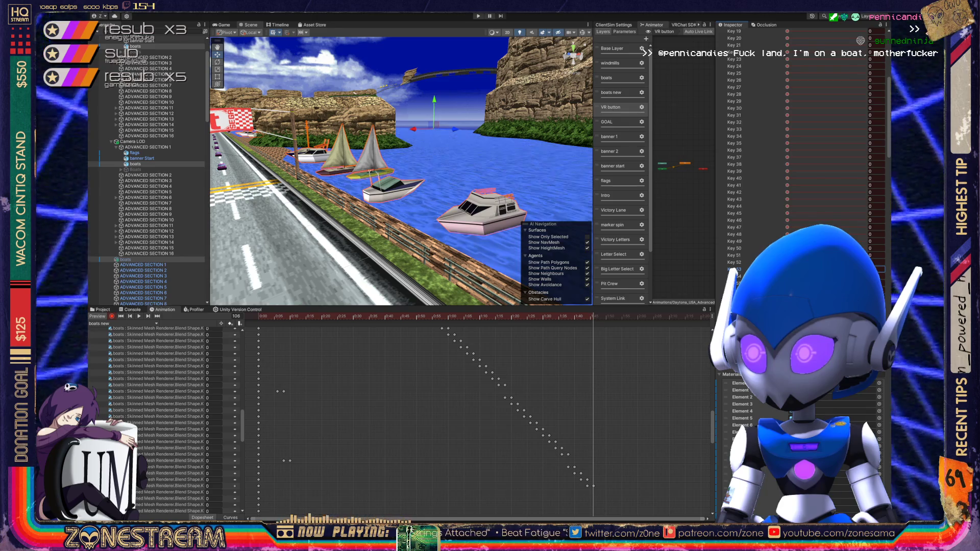
pyautogui.click(738, 276)
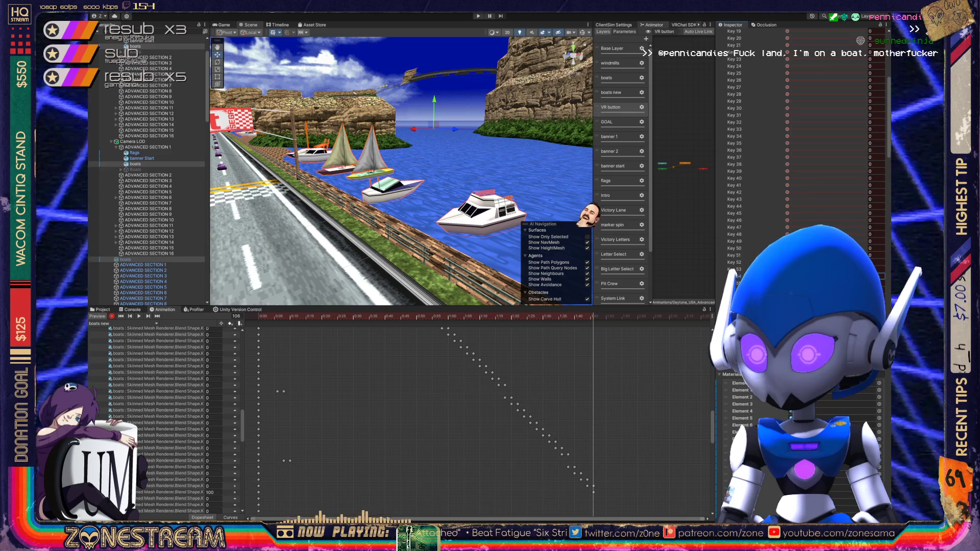
pyautogui.press('.')
pyautogui.press('.')
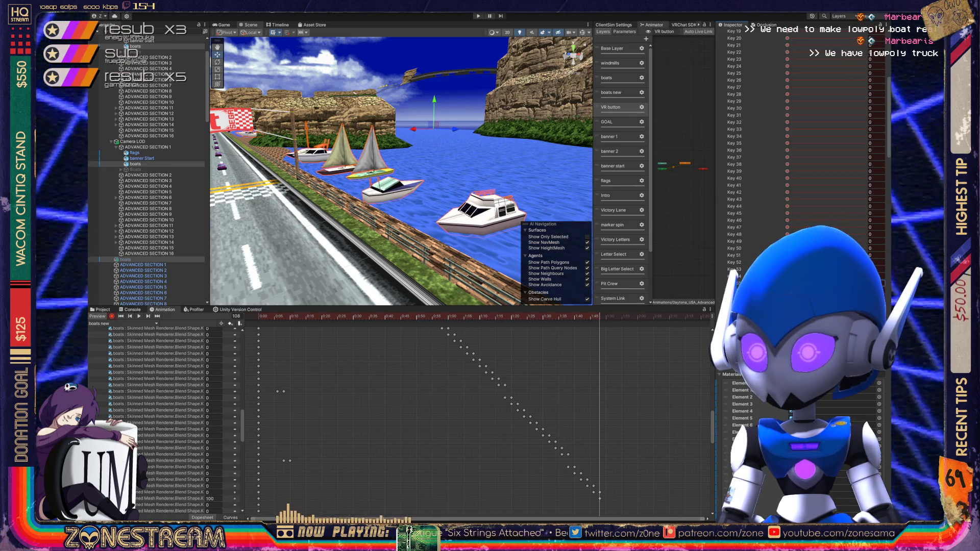
pyautogui.press('.')
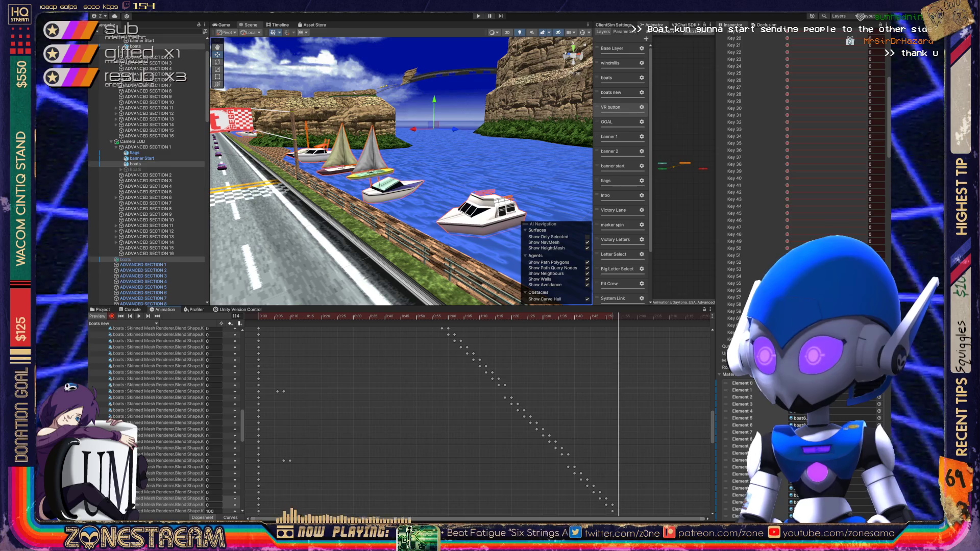
pyautogui.click(870, 297)
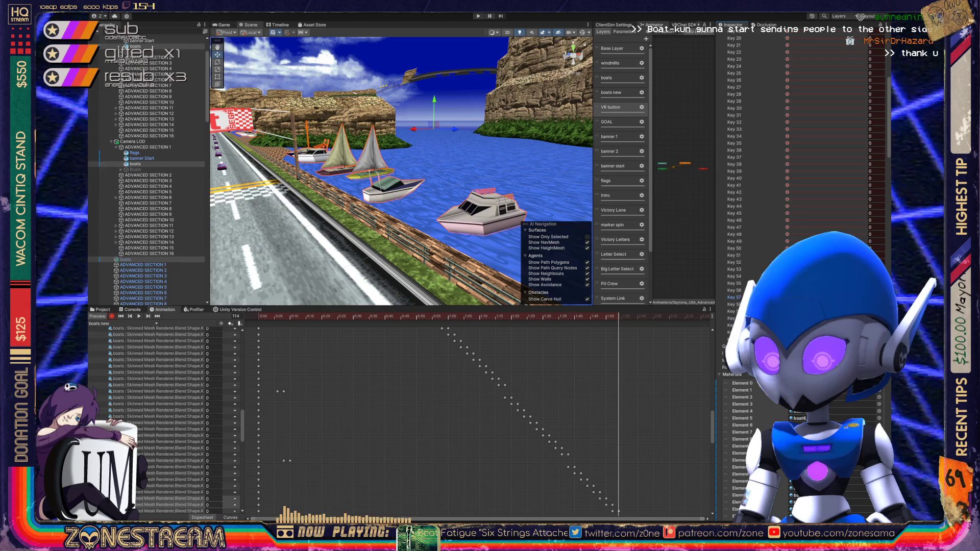
# - Key the Key 58 blend shape at 49.9 and 100 around frame 116
pyautogui.press('Tab')
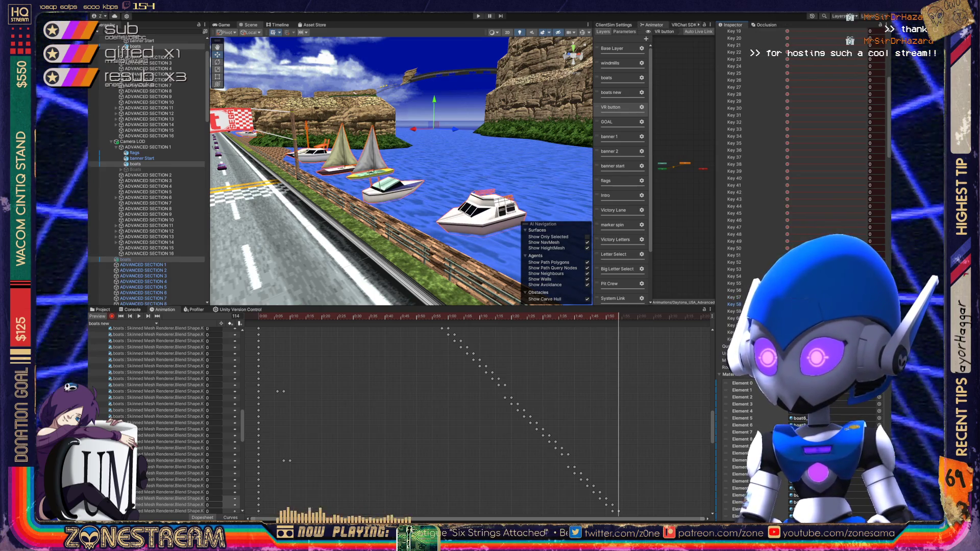
pyautogui.scroll(-5, 168, 419)
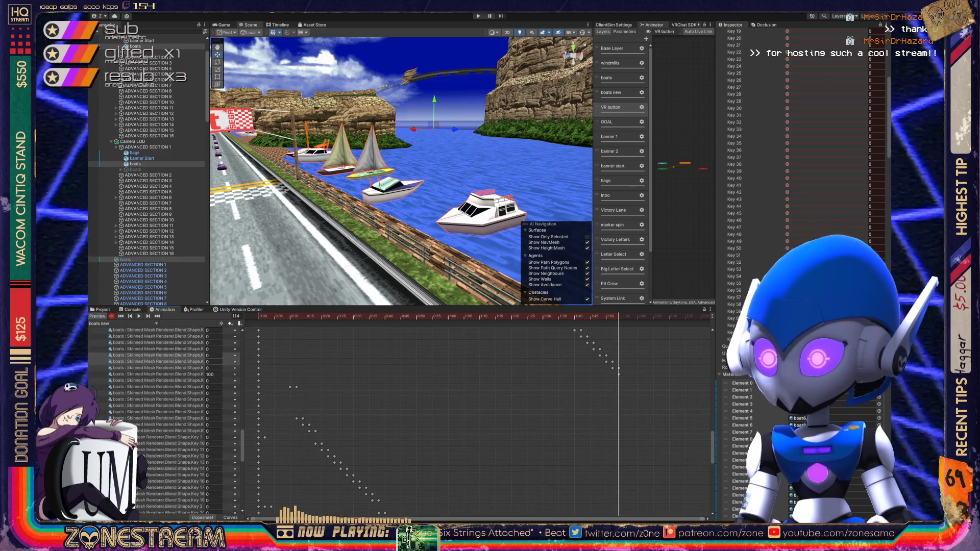
pyautogui.press('.')
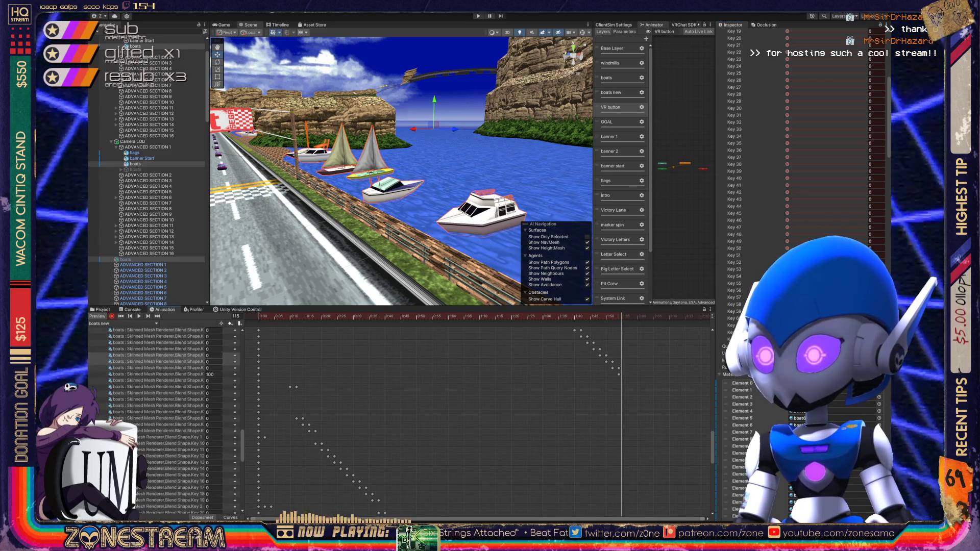
pyautogui.press('.')
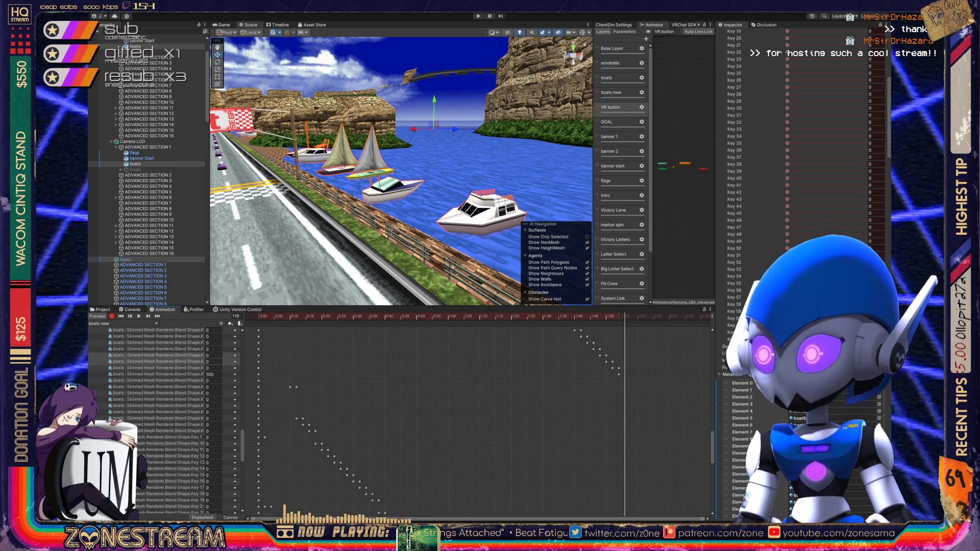
pyautogui.write('49.9')
pyautogui.press('Return')
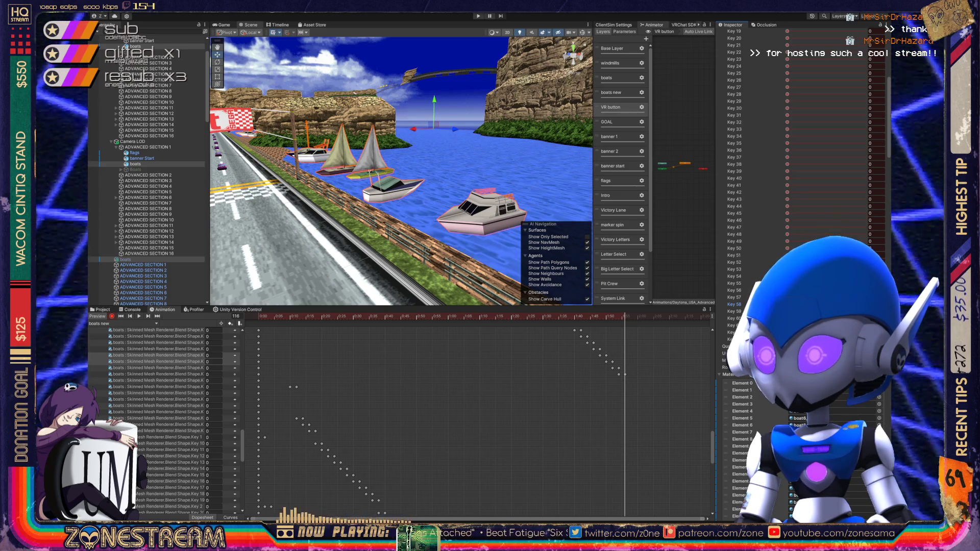
pyautogui.write('100')
pyautogui.press('Return')
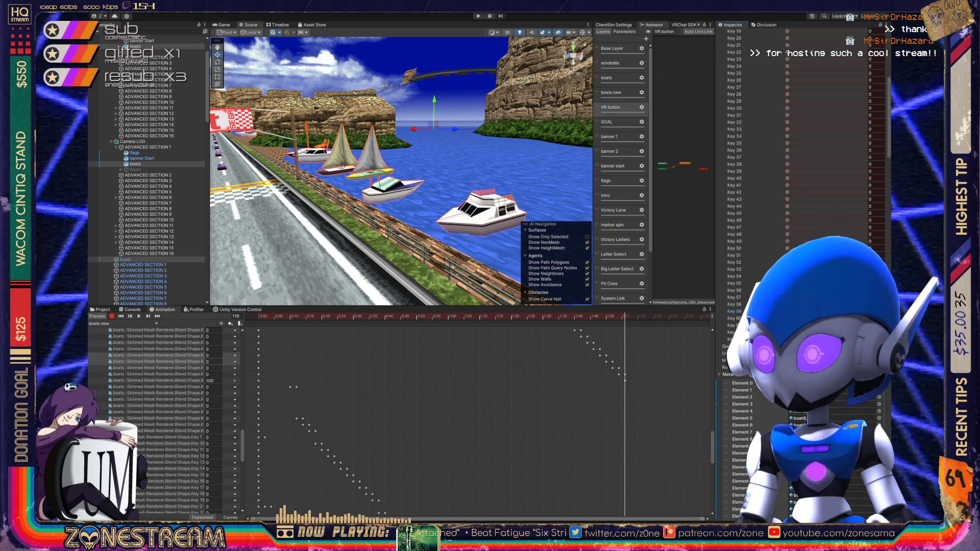
# - Key Key 59 to 0 at frame 118, and Key 60 to 100 then 0 across frames 118–119
pyautogui.press('.')
pyautogui.press('.')
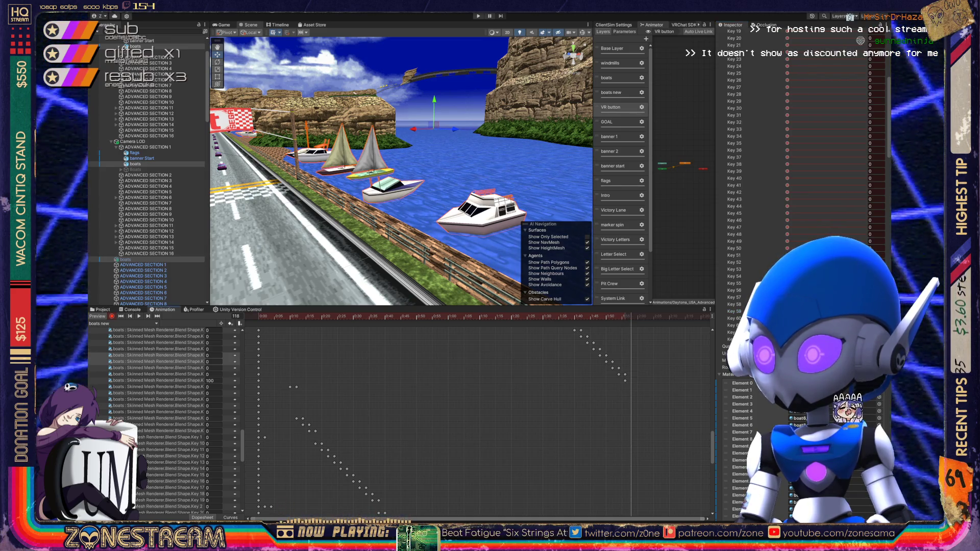
pyautogui.write('0')
pyautogui.press('Return')
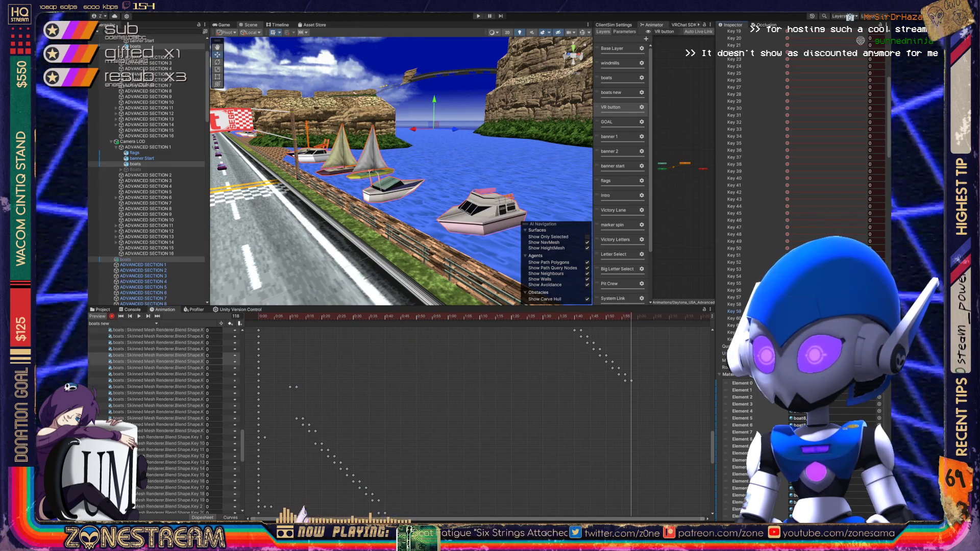
pyautogui.press('.')
pyautogui.press('.')
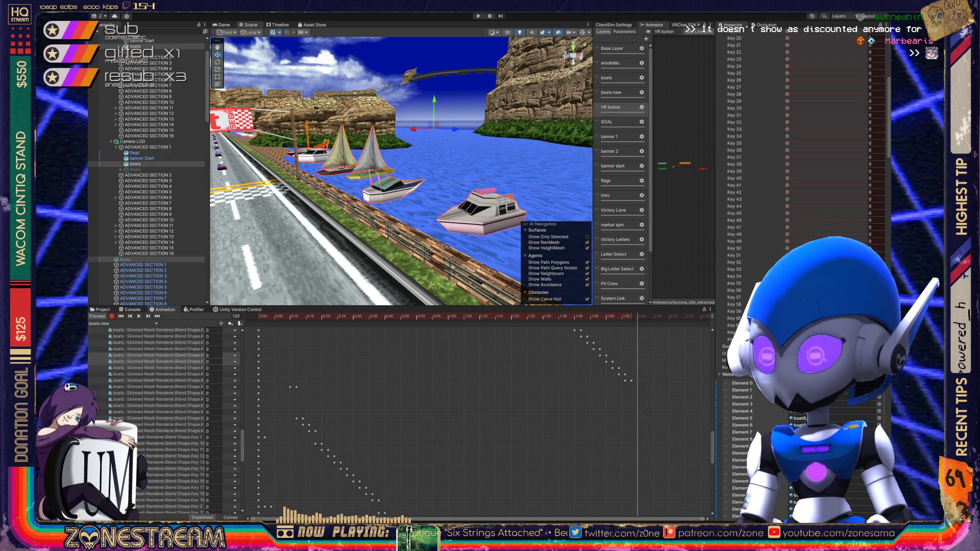
pyautogui.press(',')
pyautogui.press(',')
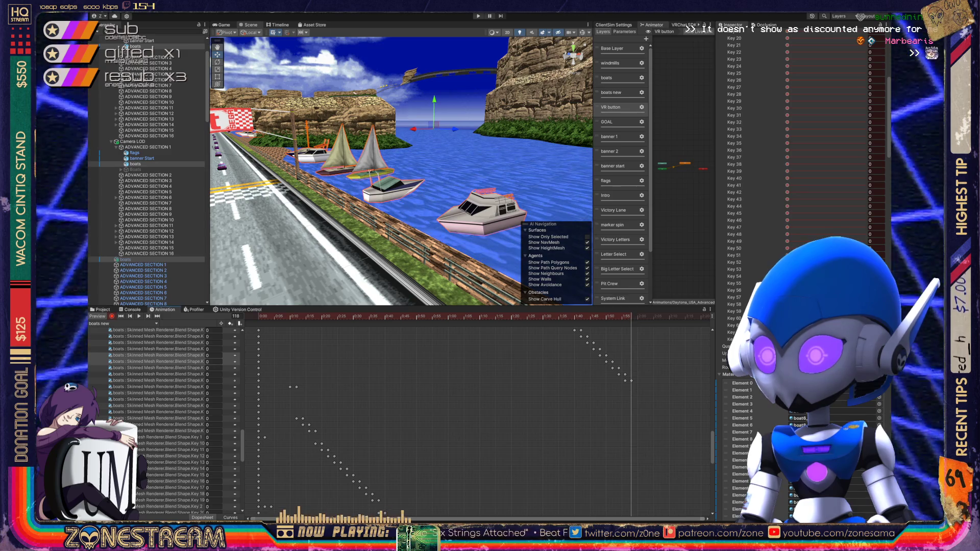
pyautogui.press(',')
pyautogui.press(',')
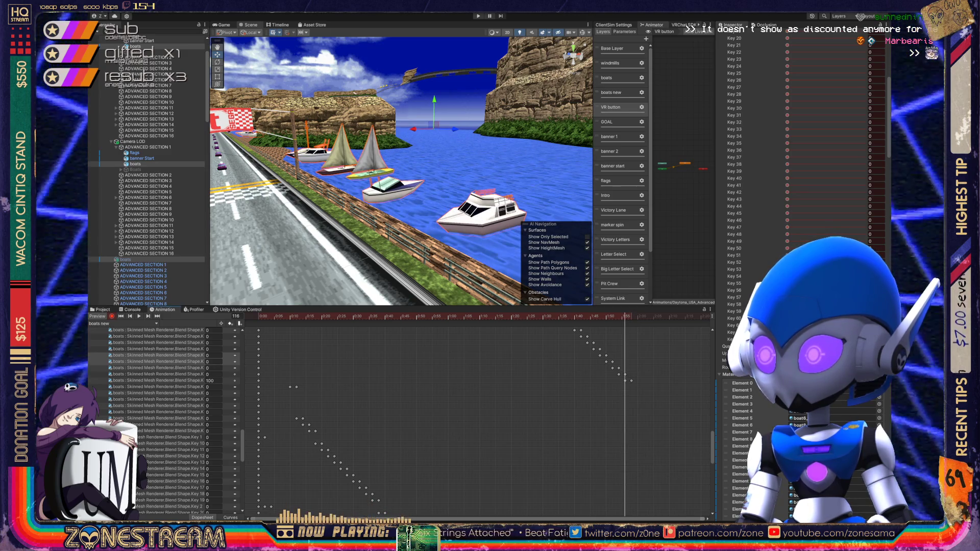
pyautogui.press('.')
pyautogui.press('.')
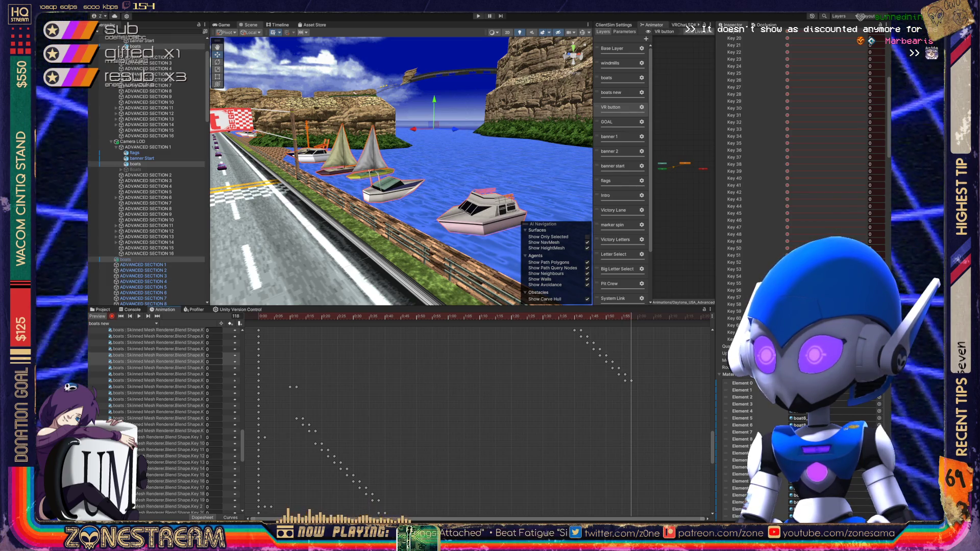
pyautogui.moveTo(735, 318); pyautogui.dragTo(776, 318)
pyautogui.press('.')
pyautogui.press('.')
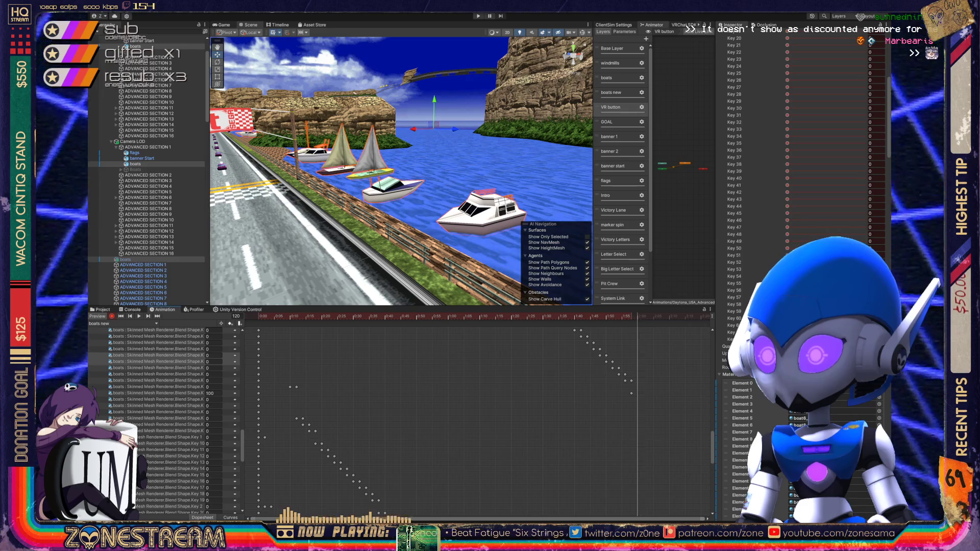
pyautogui.moveTo(735, 319); pyautogui.dragTo(714, 318)
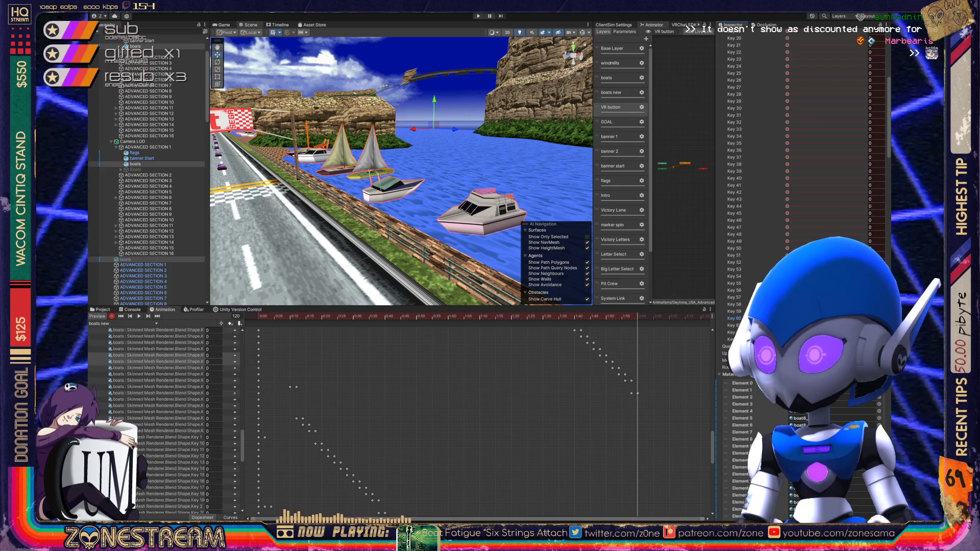
# - Key Key 61 at 100 through frame 122 and back to 0 at frame 128
pyautogui.click(731, 325)
pyautogui.moveTo(732, 325); pyautogui.dragTo(761, 325)
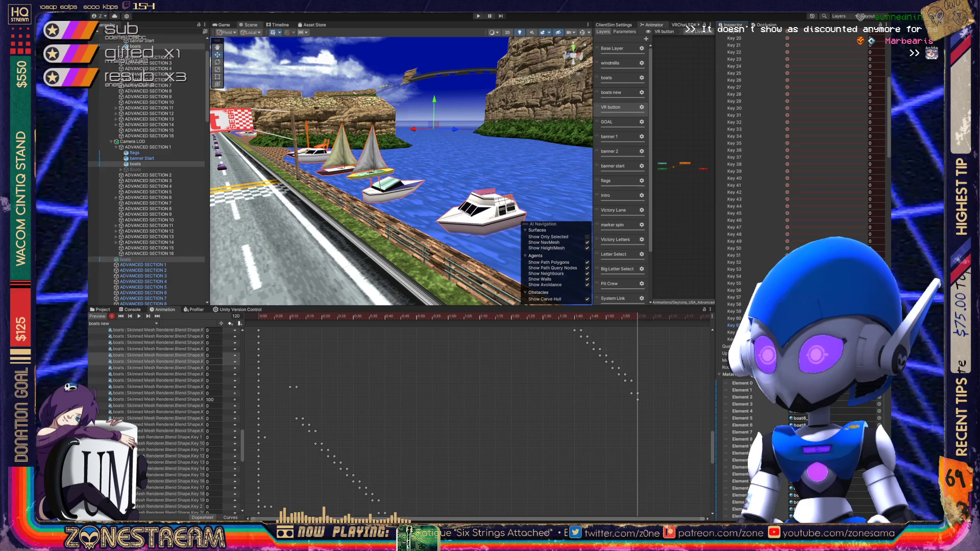
pyautogui.press('.')
pyautogui.press('.')
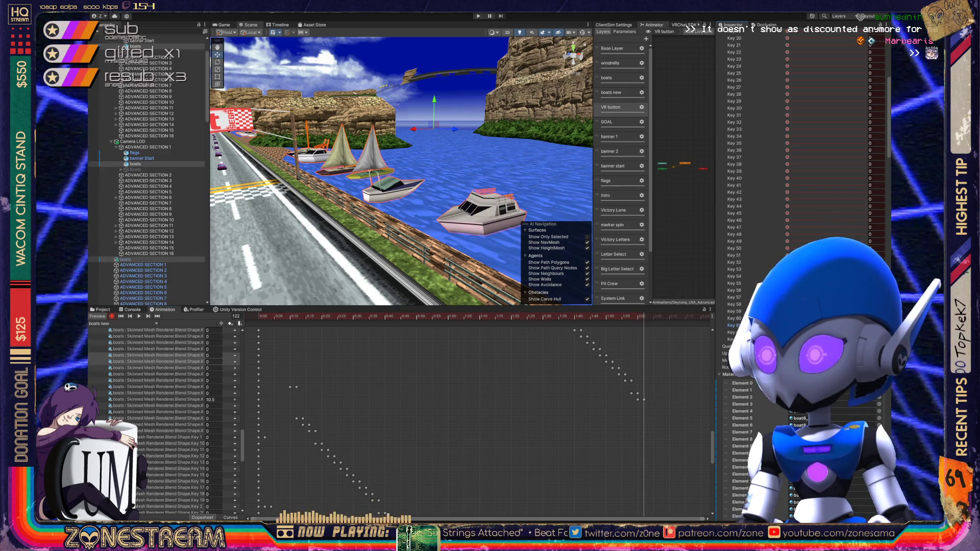
pyautogui.moveTo(731, 325); pyautogui.dragTo(753, 332)
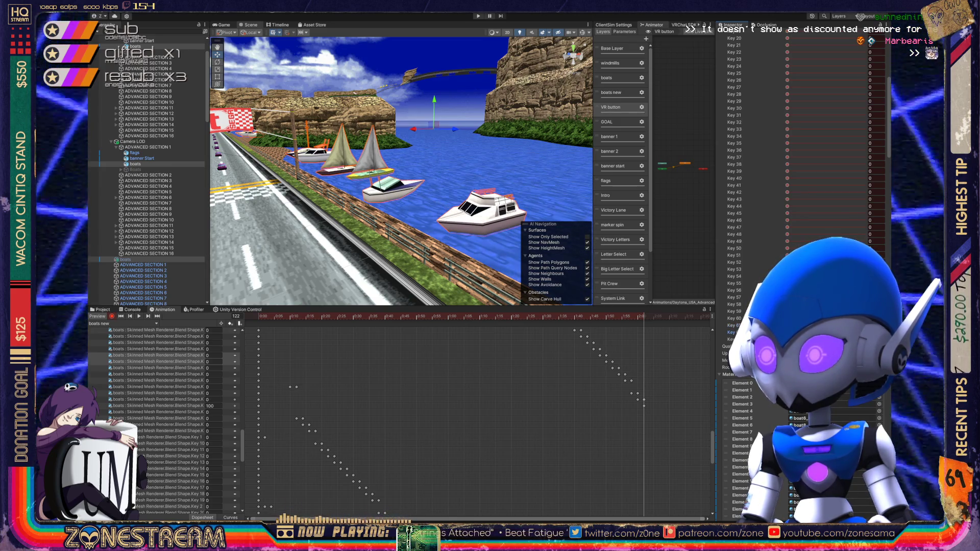
pyautogui.press('.')
pyautogui.press('.')
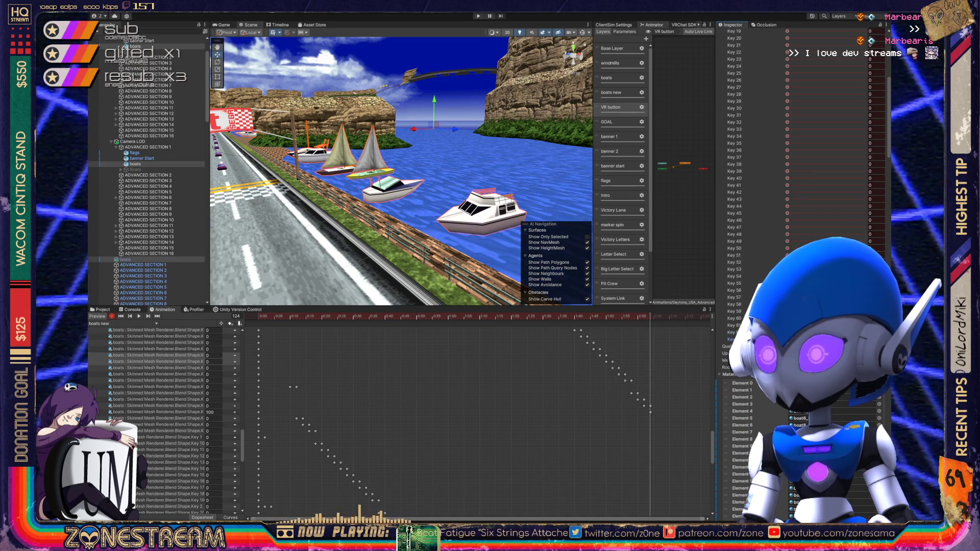
pyautogui.press('.')
pyautogui.press('.')
pyautogui.press('.')
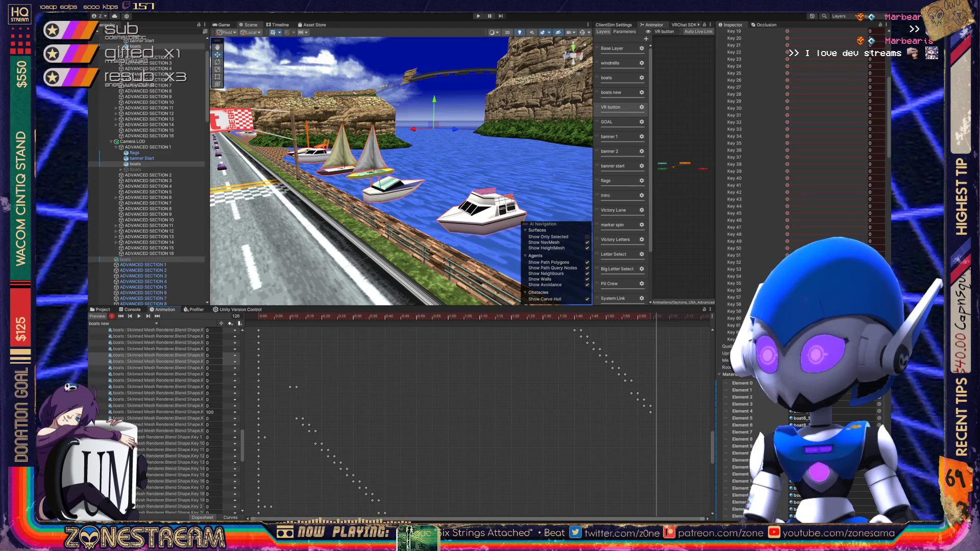
pyautogui.write('0')
pyautogui.press('Return')
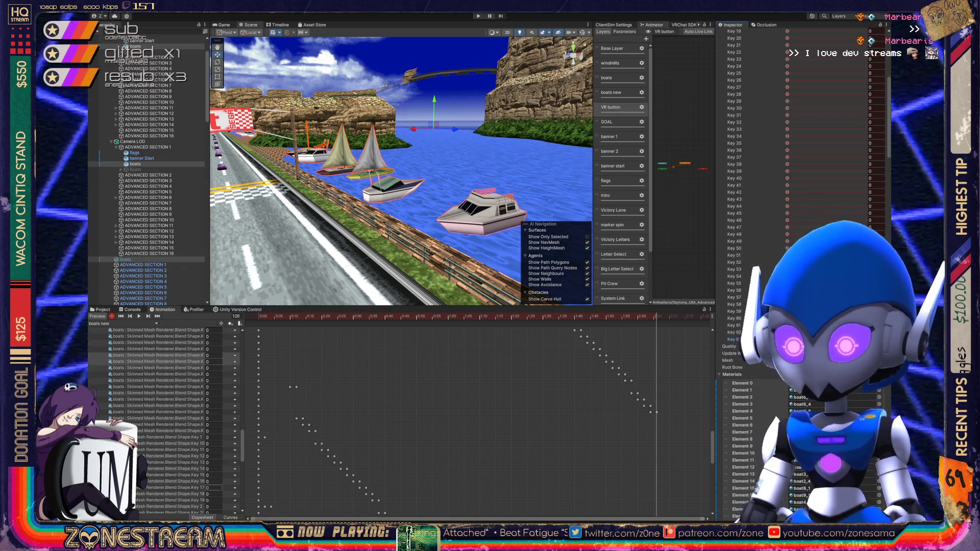
# - Show all boat blend-shape curves framed in Curves view and select every keyframe
pyautogui.press('c')
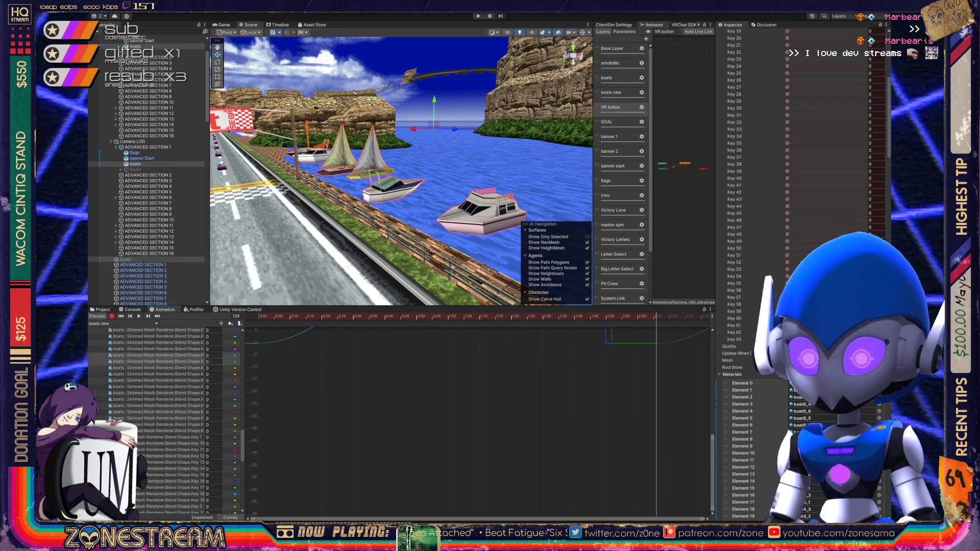
pyautogui.click(158, 387)
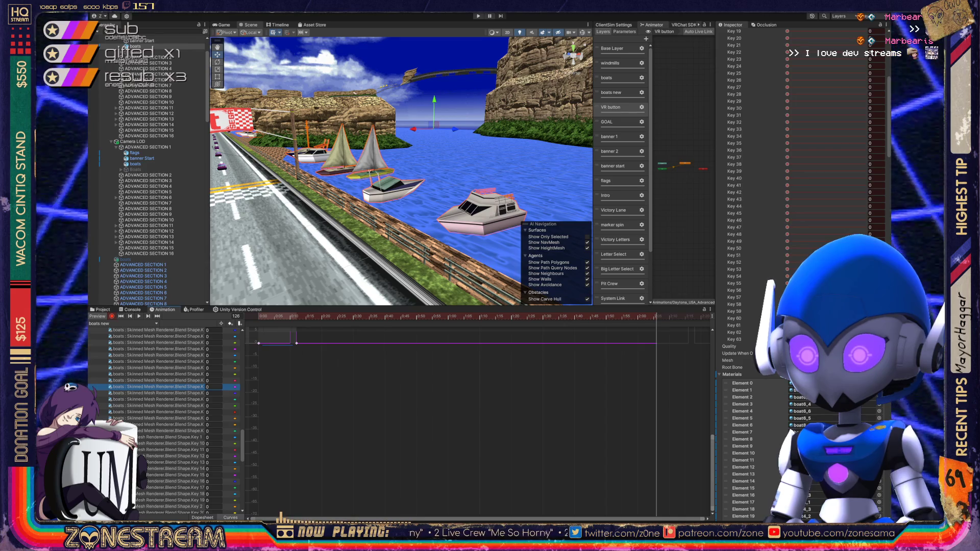
pyautogui.press('f')
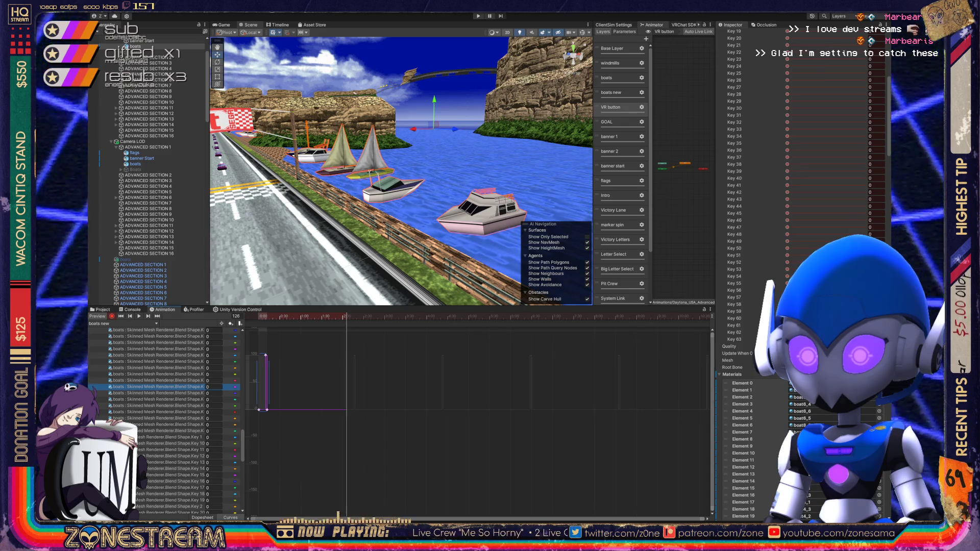
pyautogui.scroll(10, 153, 409)
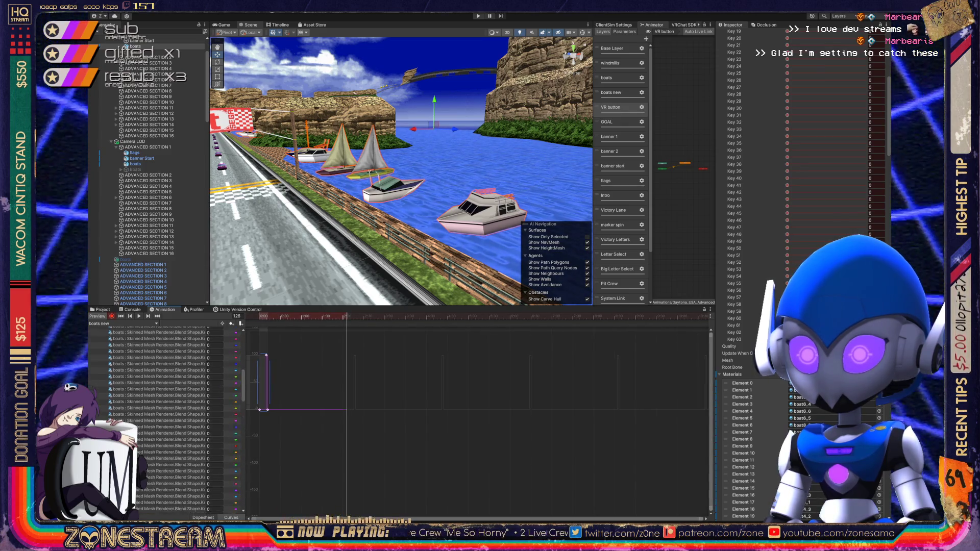
pyautogui.click(153, 336)
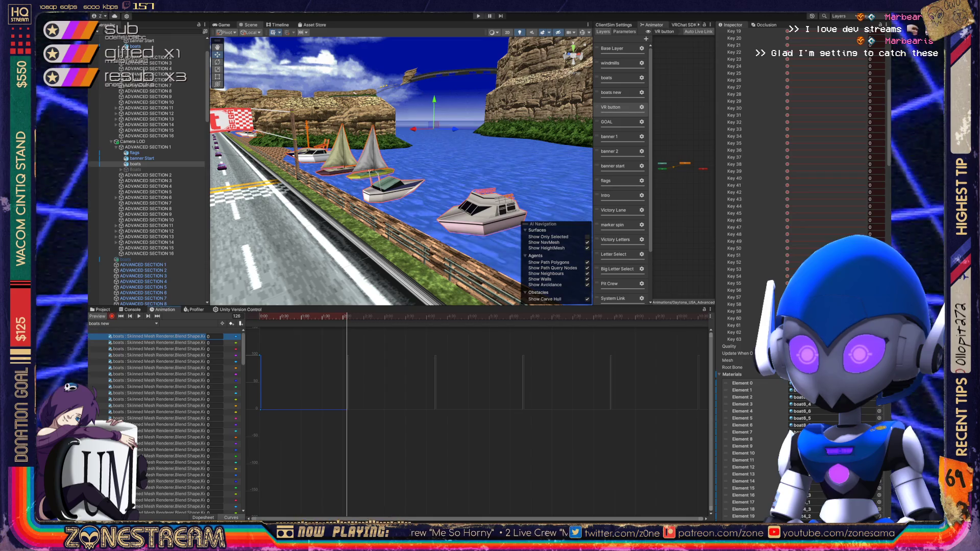
pyautogui.scroll(-10, 154, 418)
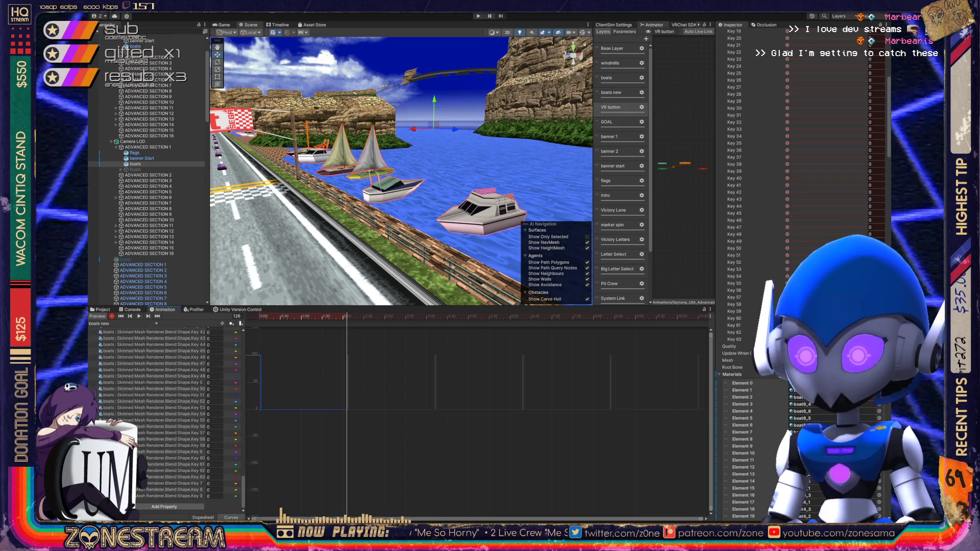
pyautogui.hotkey('ctrl', 'a')
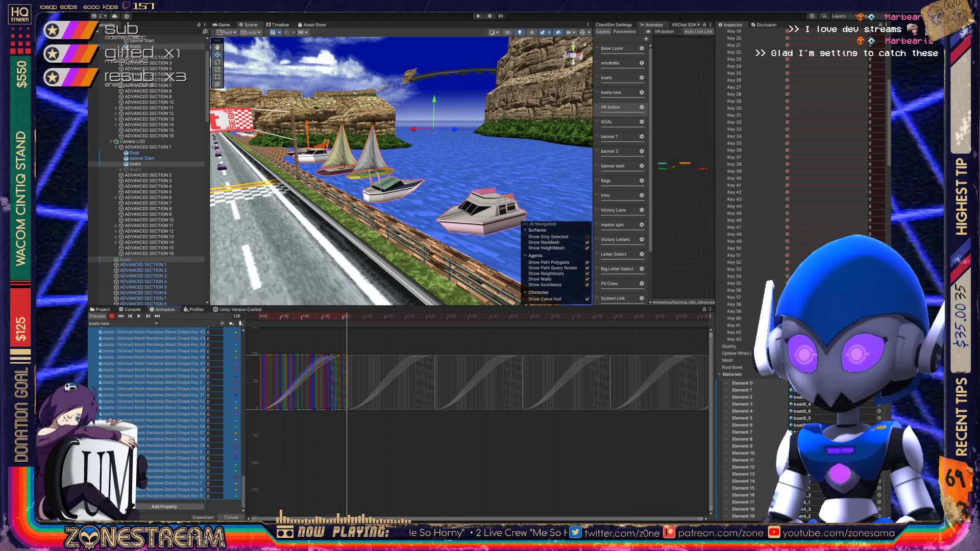
pyautogui.press('f')
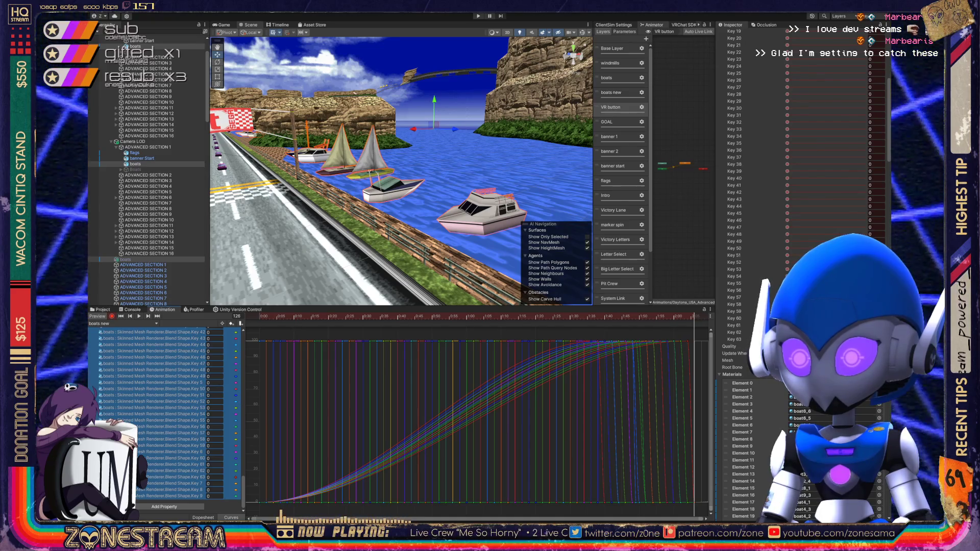
pyautogui.click(273, 502)
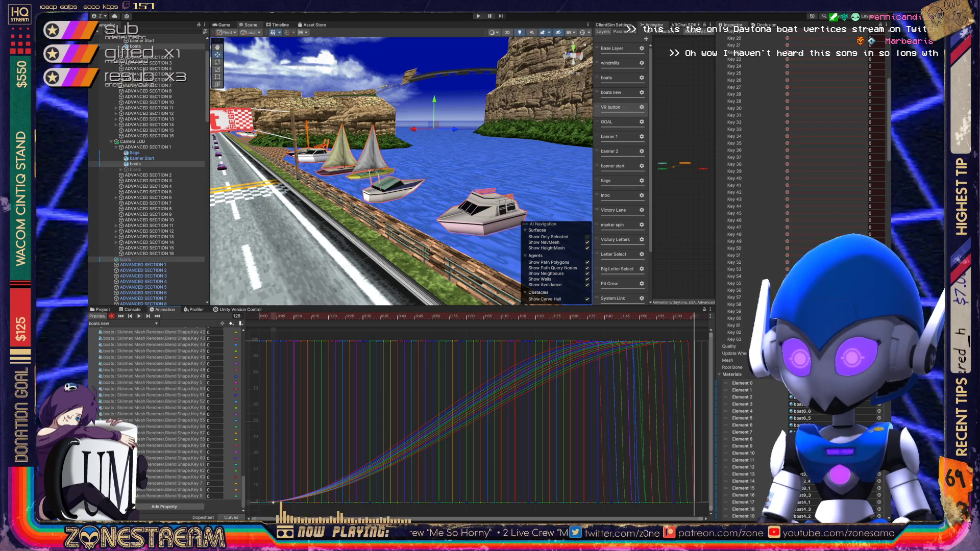
pyautogui.hotkey('ctrl', 'a')
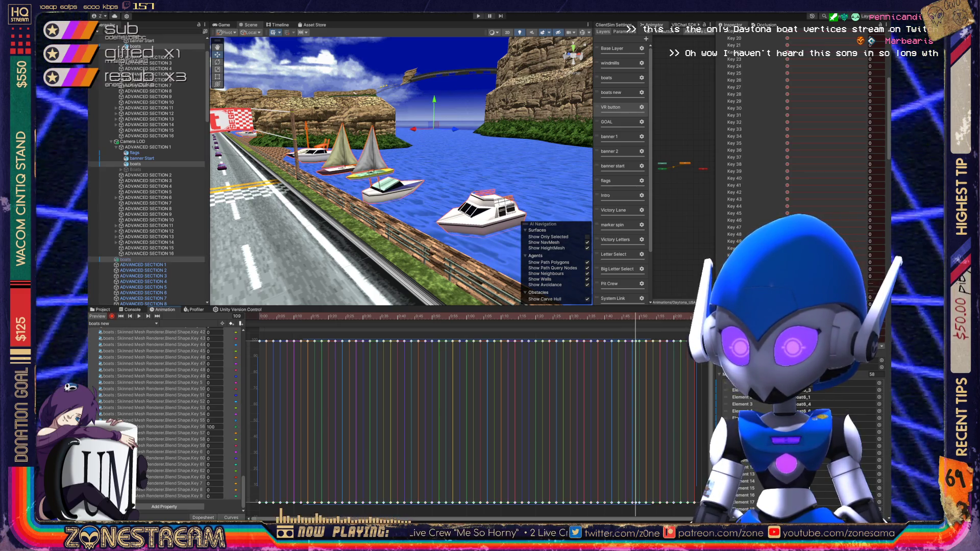
# - Return to the Dopesheet, clear the key selection, and move the playhead to frame 57
pyautogui.hotkey('ctrl', 'Tab')
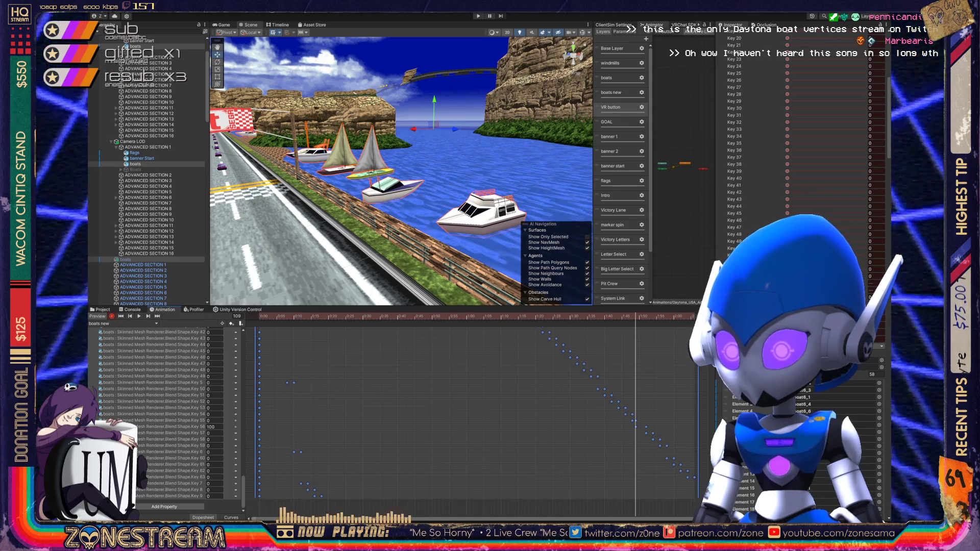
pyautogui.click(540, 328)
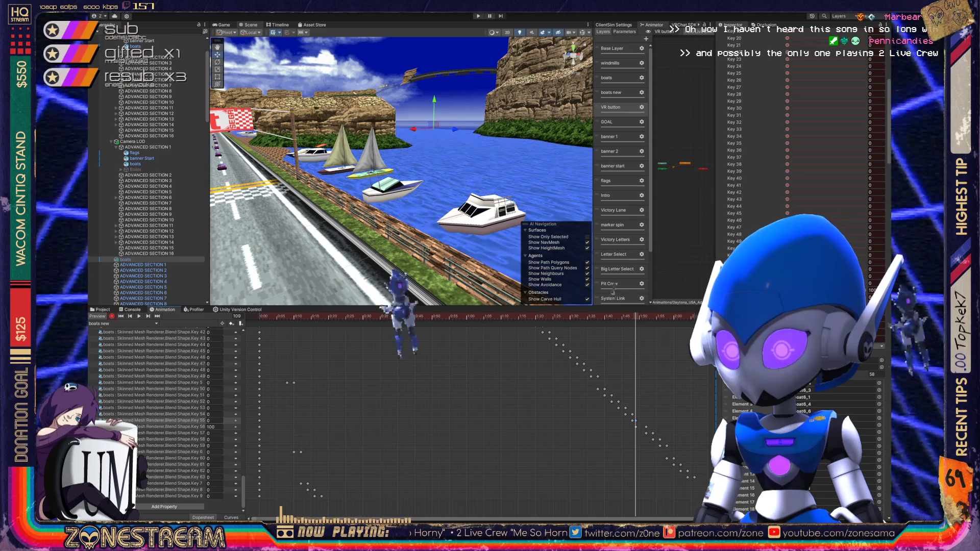
pyautogui.write('100')
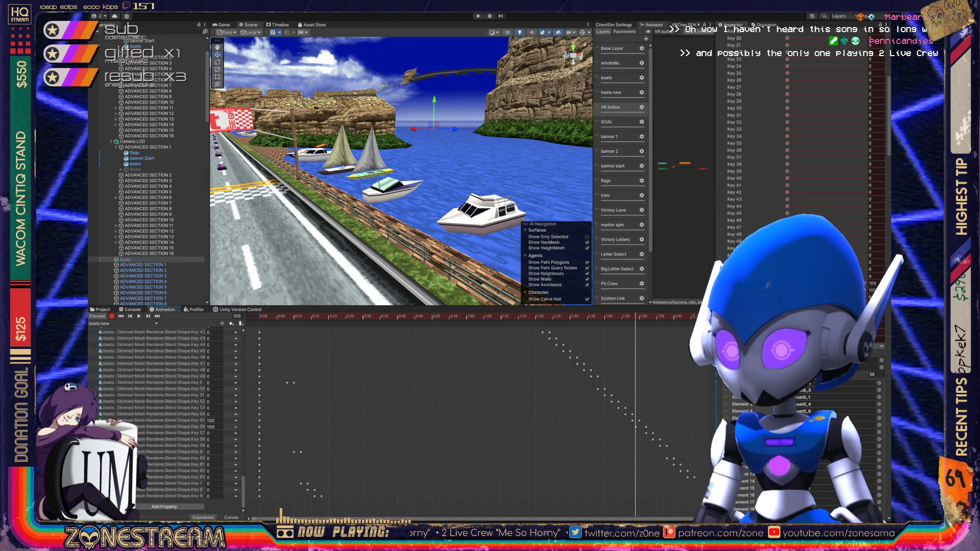
pyautogui.write('0')
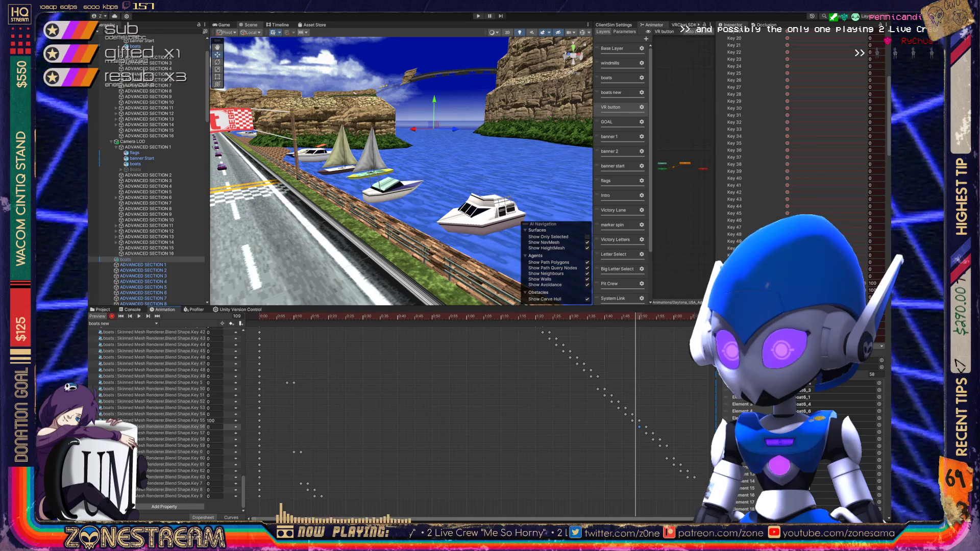
pyautogui.press(',')
pyautogui.press(',')
pyautogui.moveTo(628, 316); pyautogui.dragTo(456, 316)
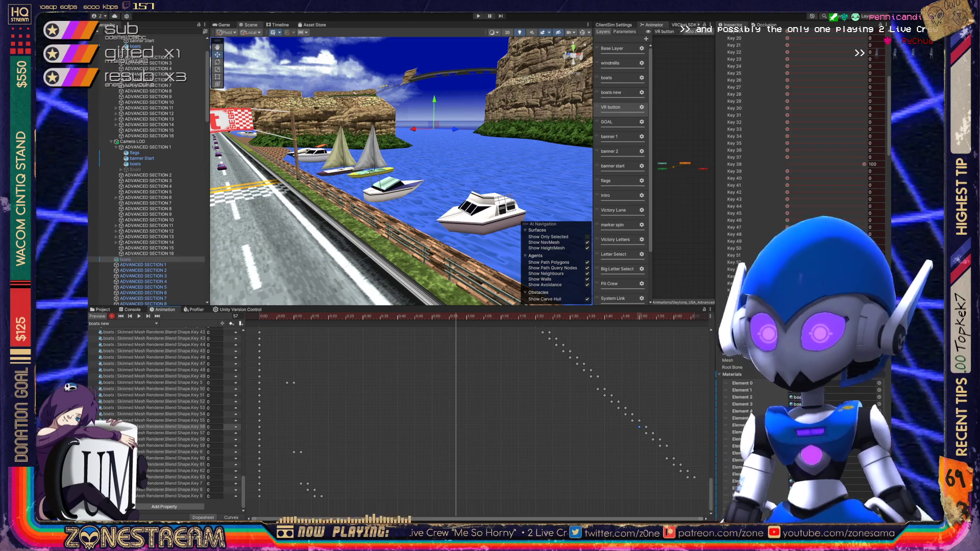
pyautogui.scroll(2, 148, 168)
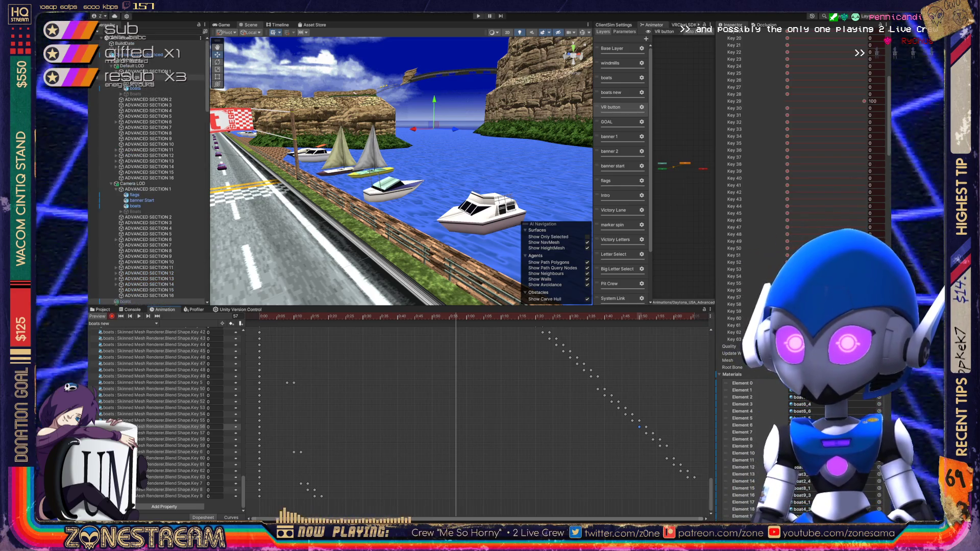
# - With VRCWorld selected, rewind to frame 0 and play the boat animation preview
pyautogui.click(153, 60)
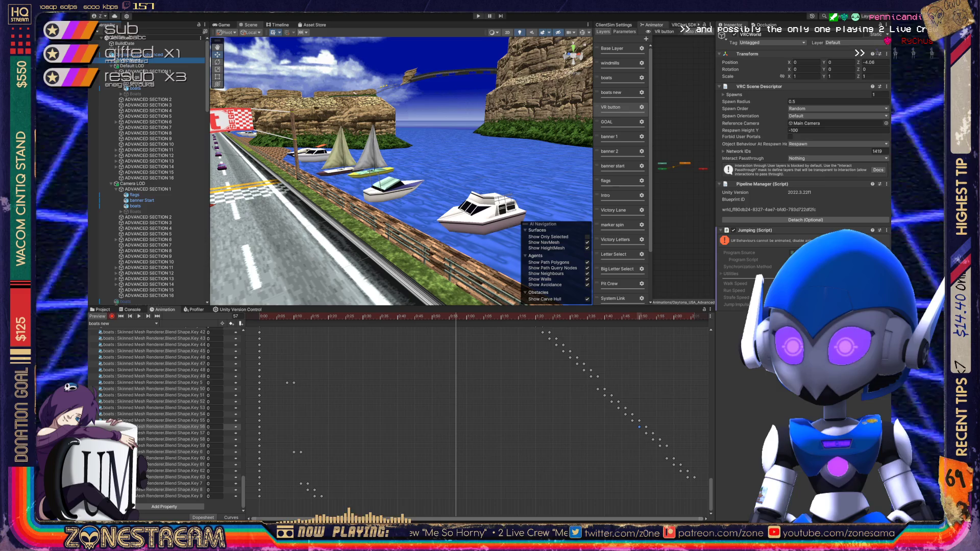
pyautogui.moveTo(276, 316); pyautogui.dragTo(259, 316)
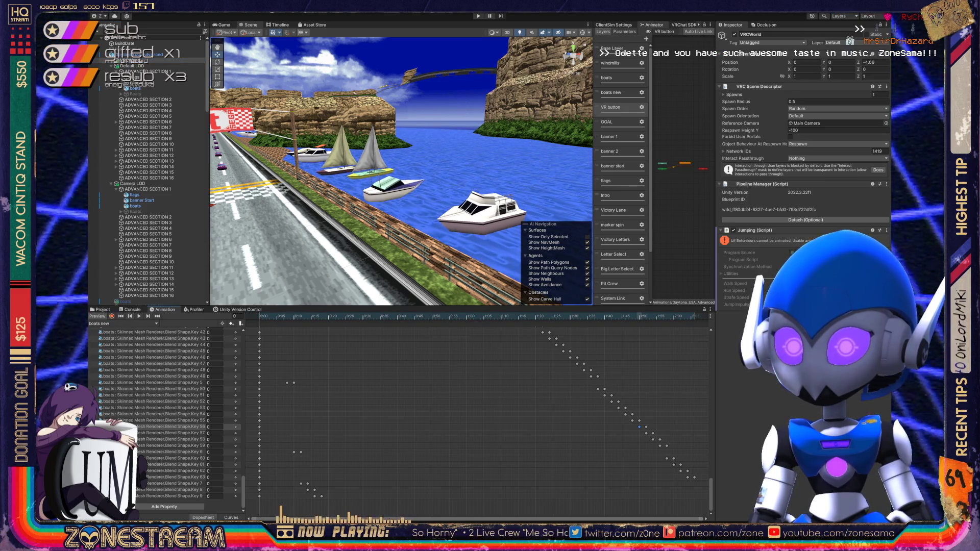
pyautogui.press('space')
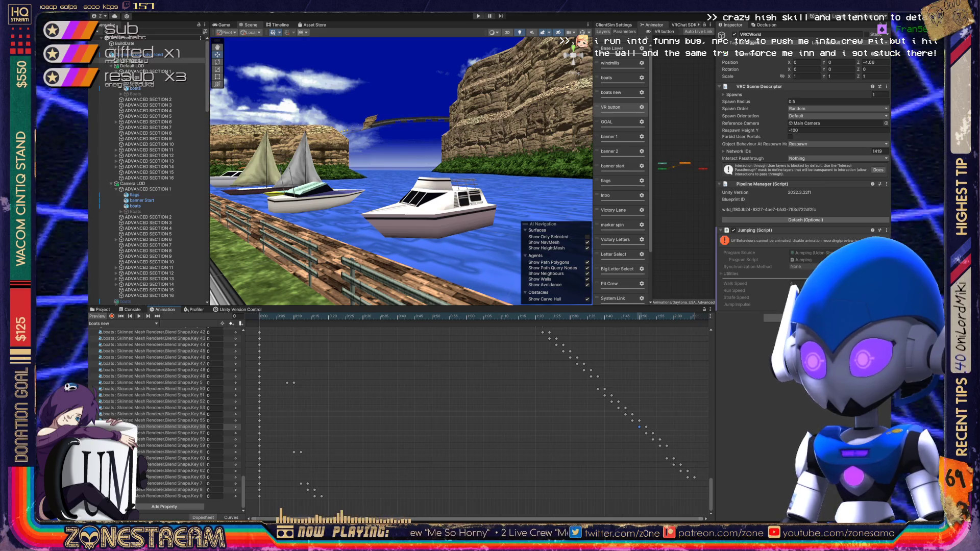
# - Scrub back and forth through frames 0–4 to check the early blend-shape keys
pyautogui.scroll(10, 164, 418)
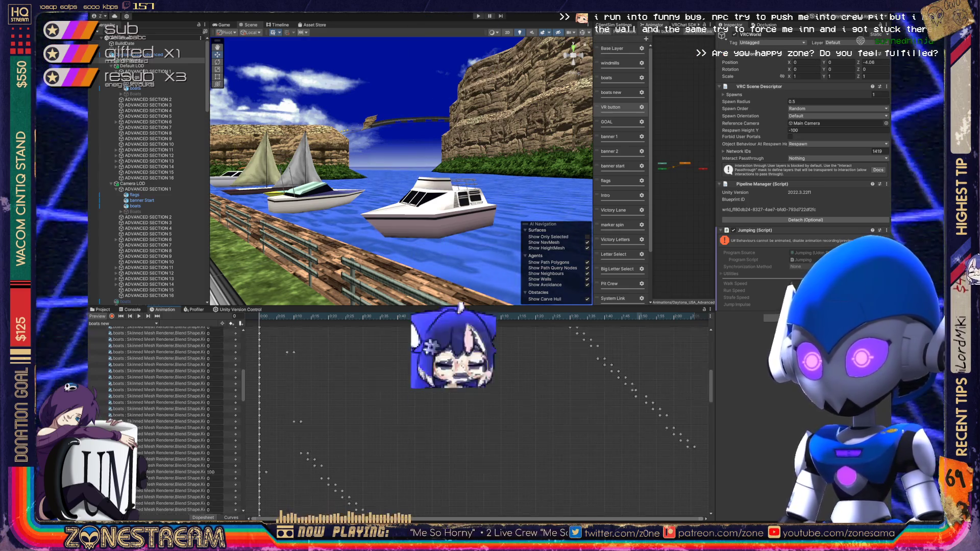
pyautogui.scroll(7, 163, 419)
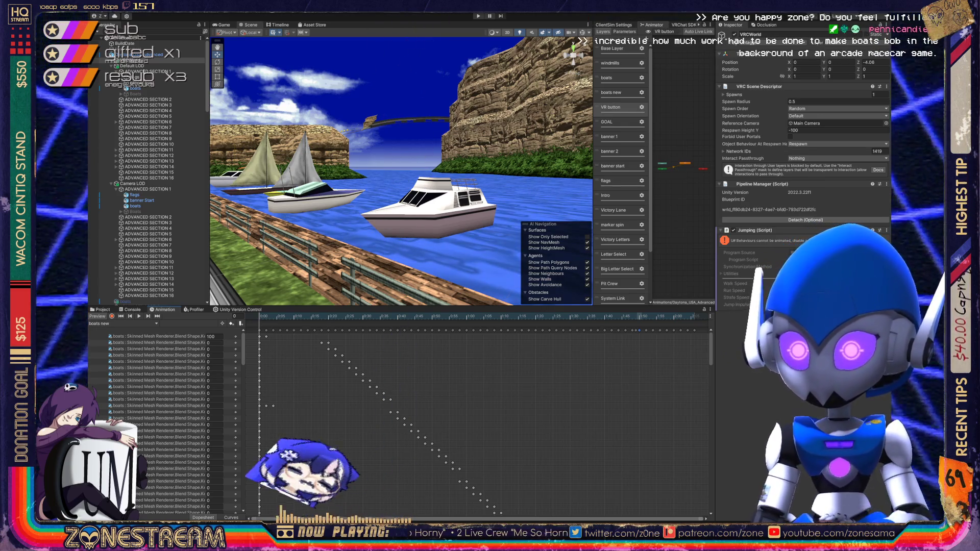
pyautogui.press('.')
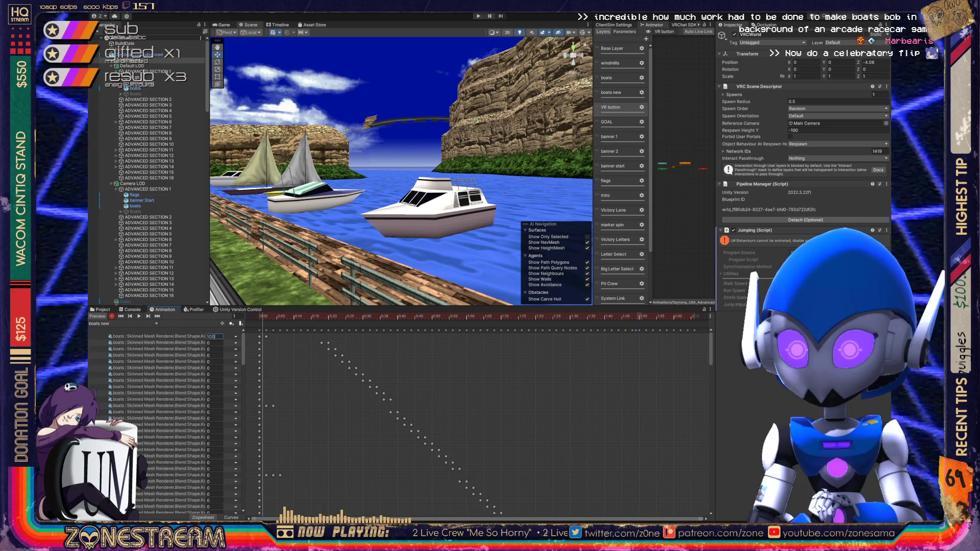
pyautogui.press('.')
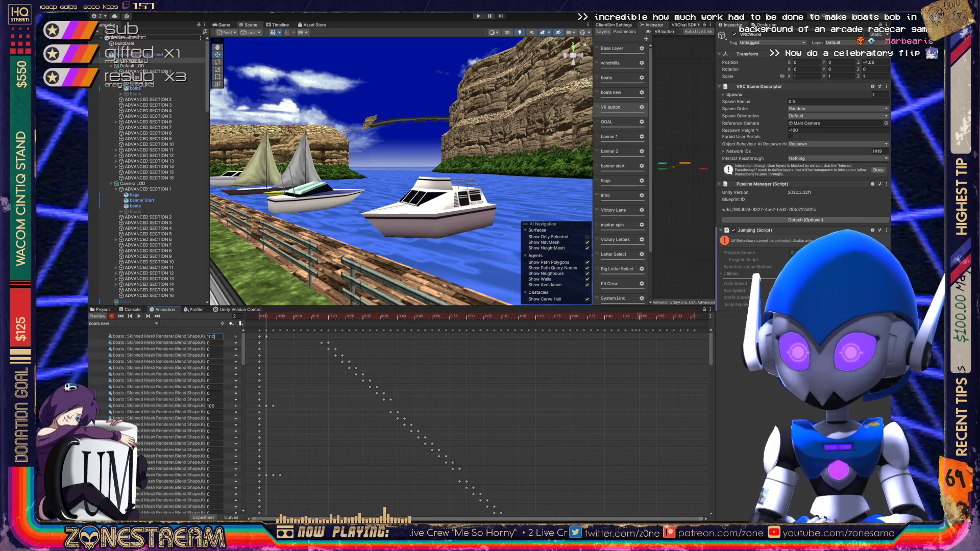
pyautogui.press(',')
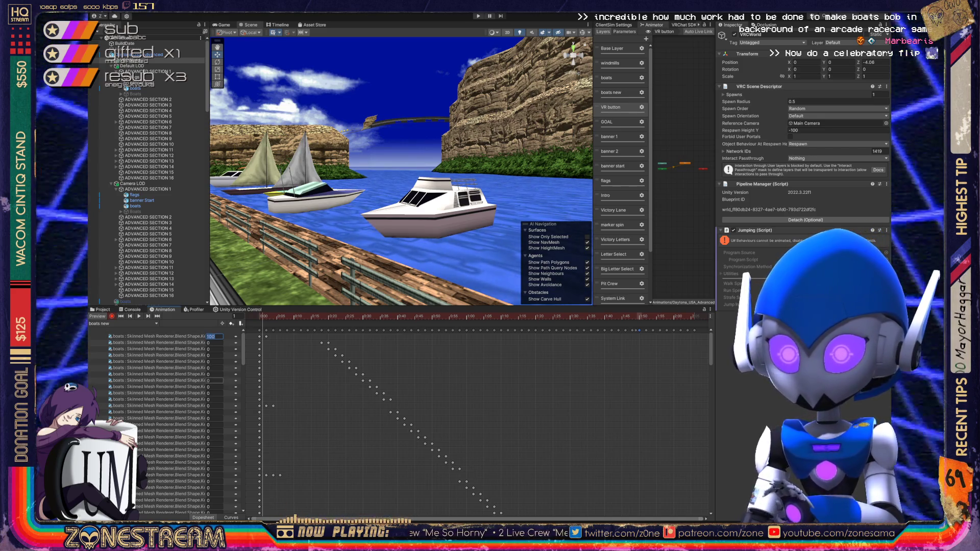
pyautogui.press('.')
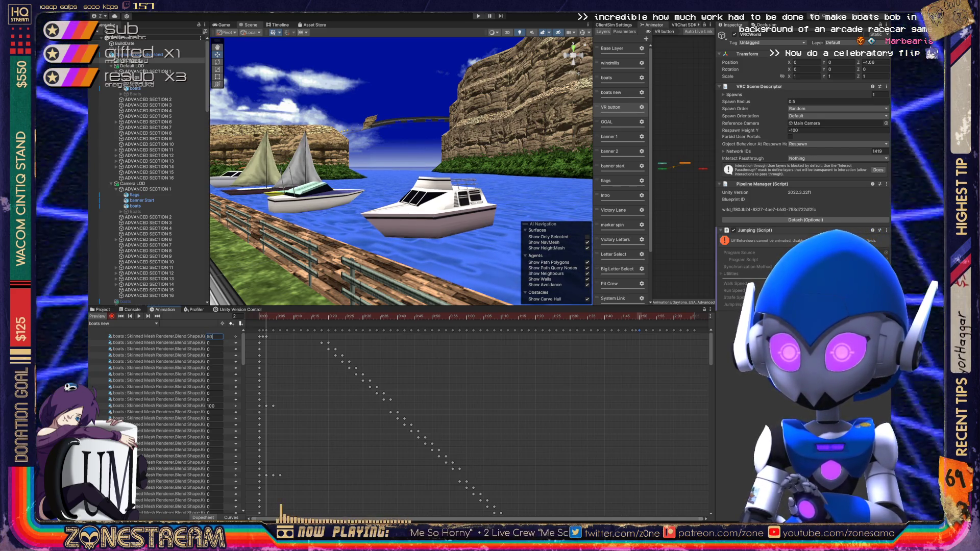
pyautogui.press(',')
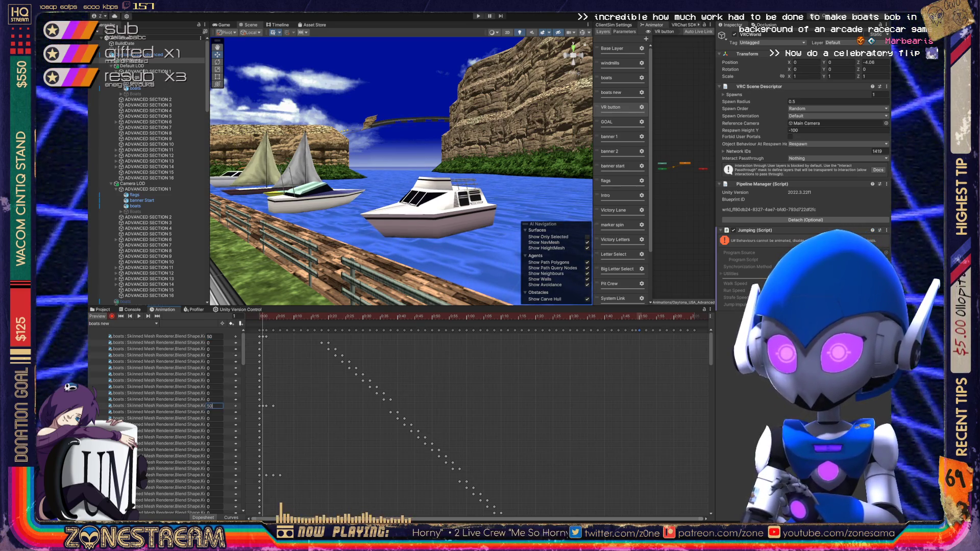
pyautogui.press(',')
pyautogui.press('.')
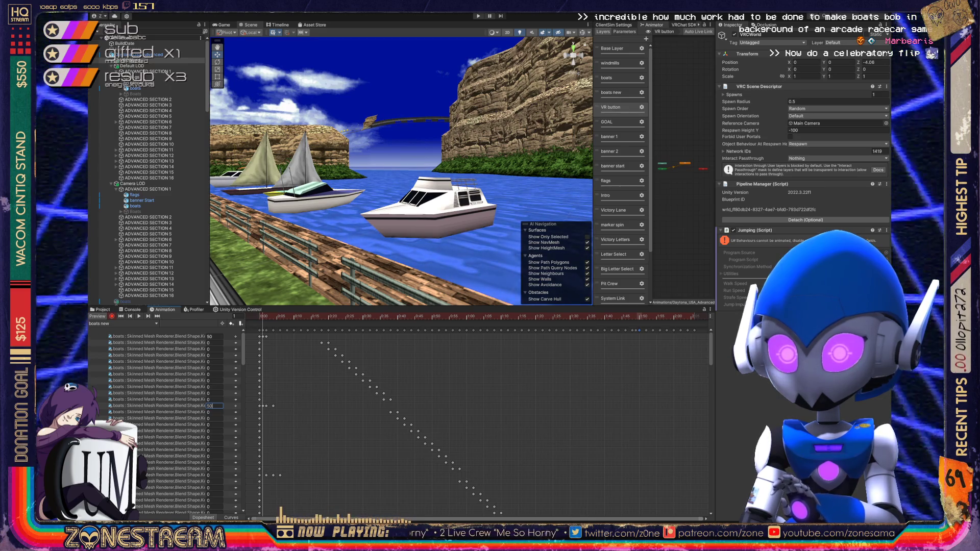
pyautogui.press('.')
pyautogui.press('.')
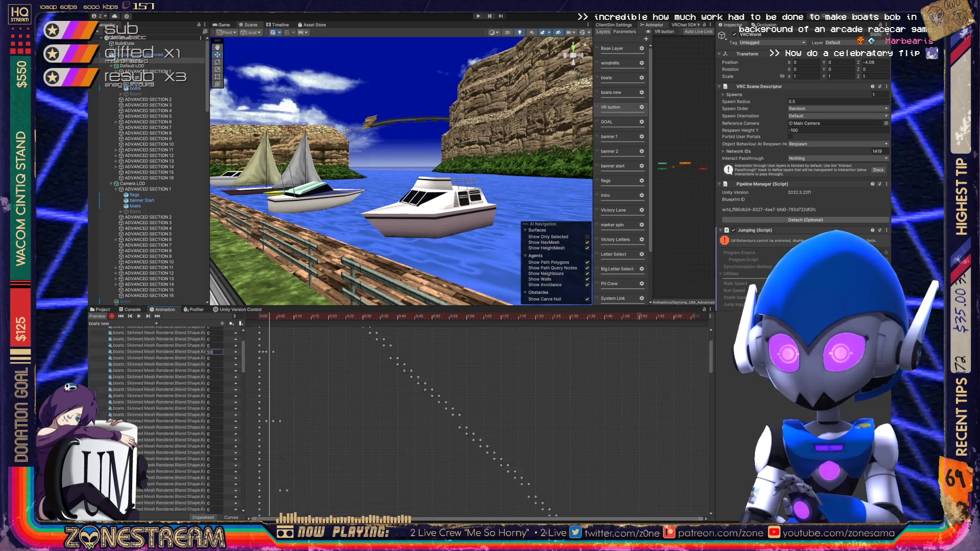
pyautogui.press('.')
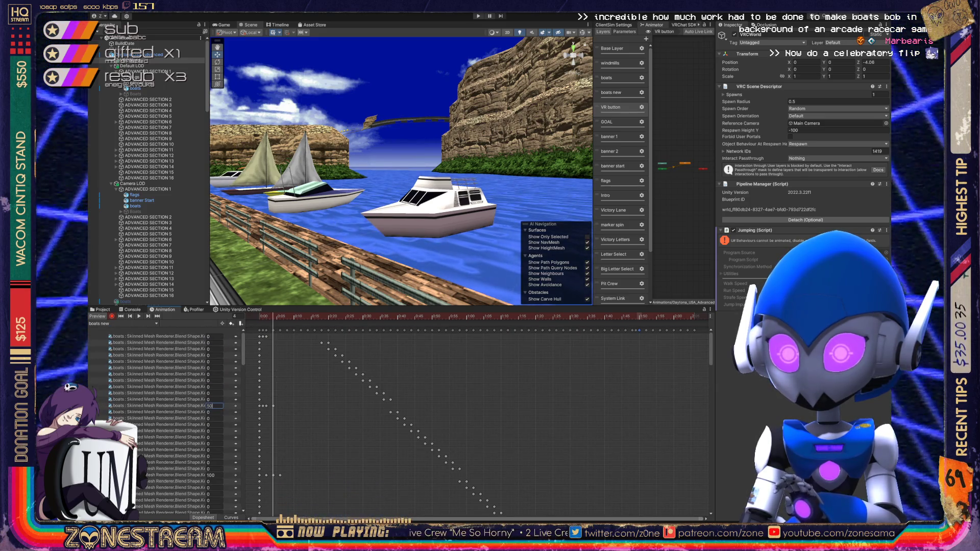
pyautogui.press(',')
pyautogui.press(',')
pyautogui.press(',')
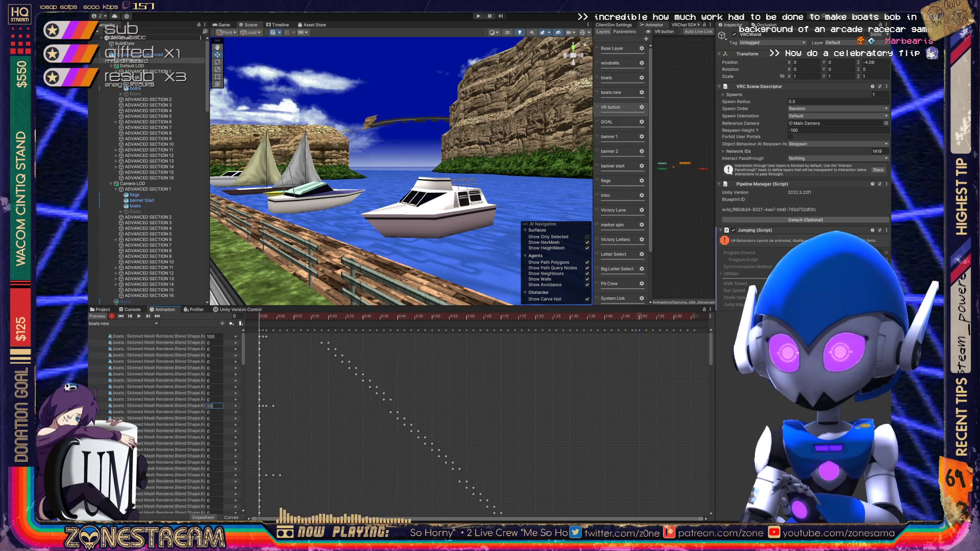
# - Key a blend shape at 50 on frame 3, then advance to the next frames
pyautogui.press('.')
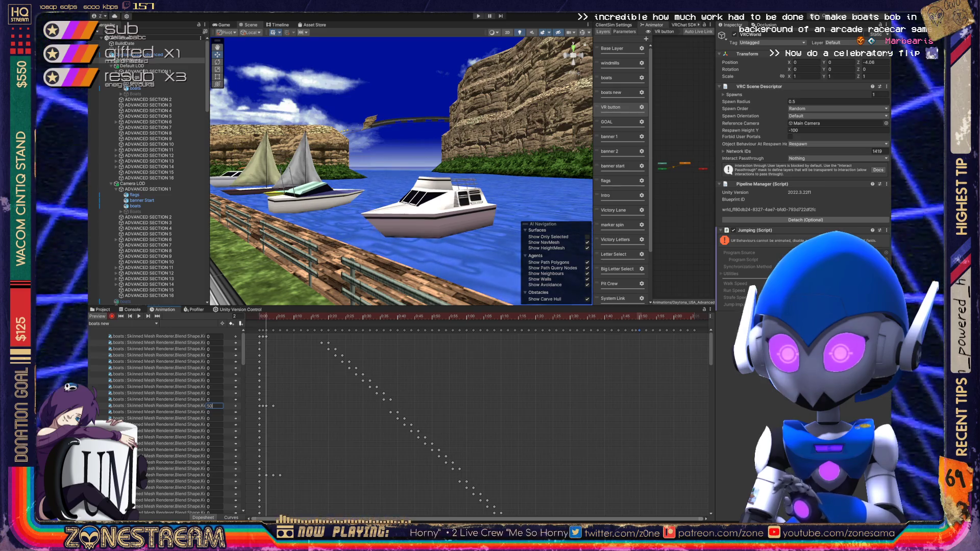
pyautogui.press(',')
pyautogui.press(',')
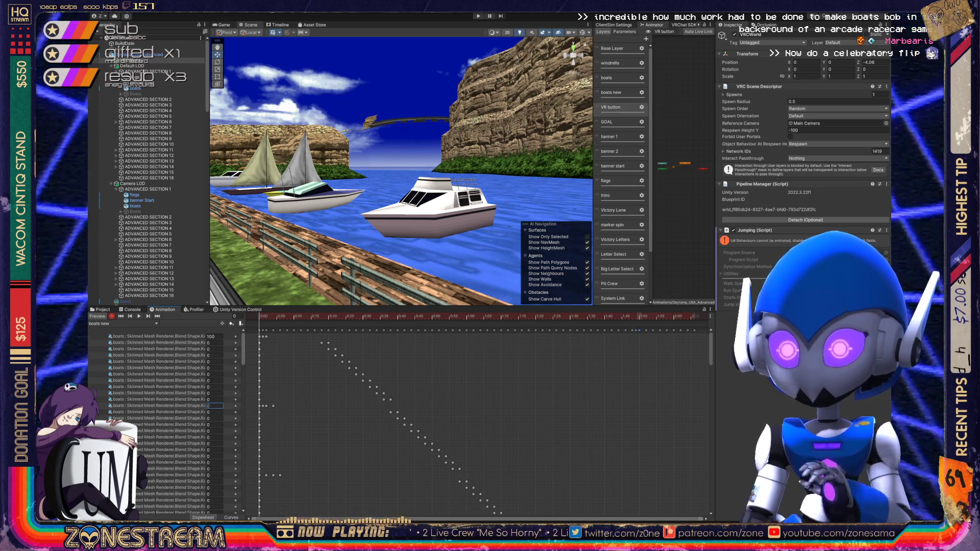
pyautogui.press('.')
pyautogui.press('.')
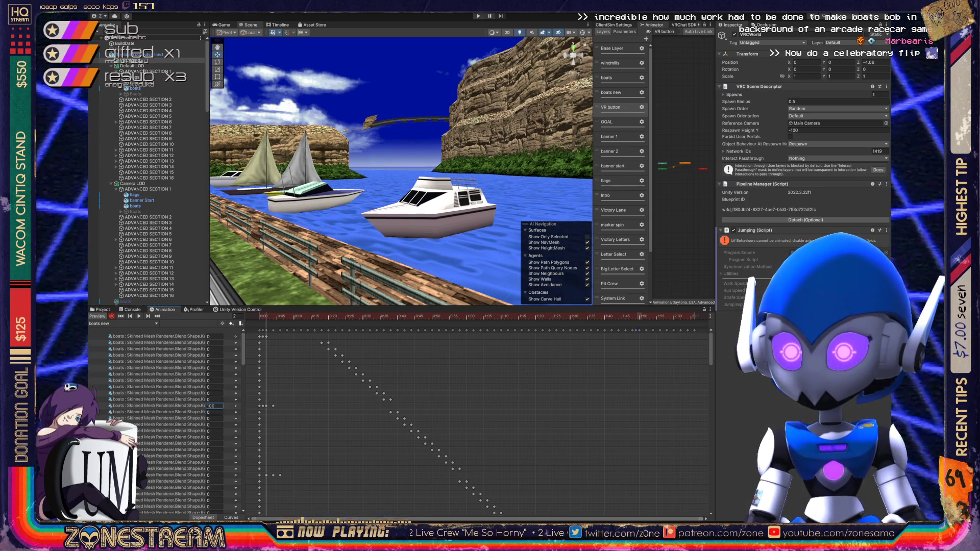
pyautogui.press('.')
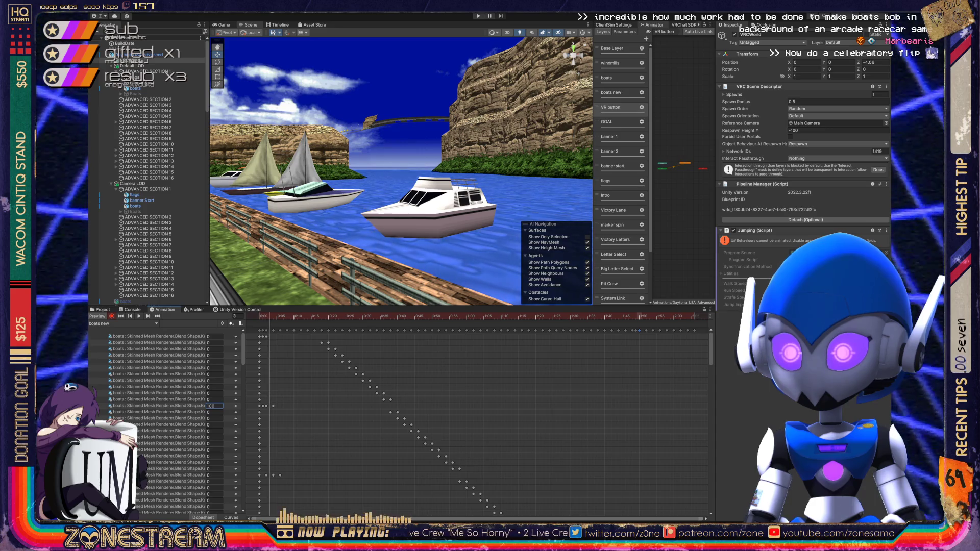
pyautogui.press('.')
pyautogui.press(',')
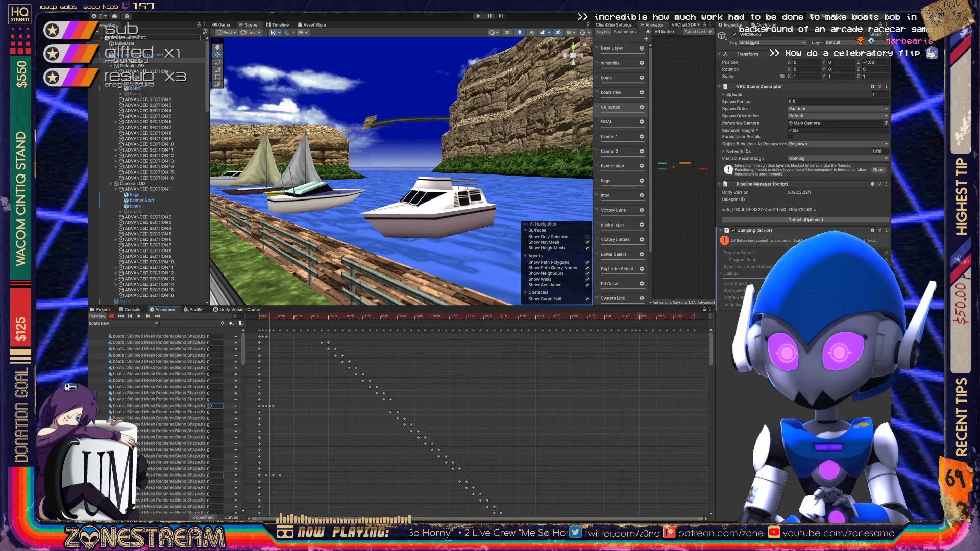
pyautogui.write('50')
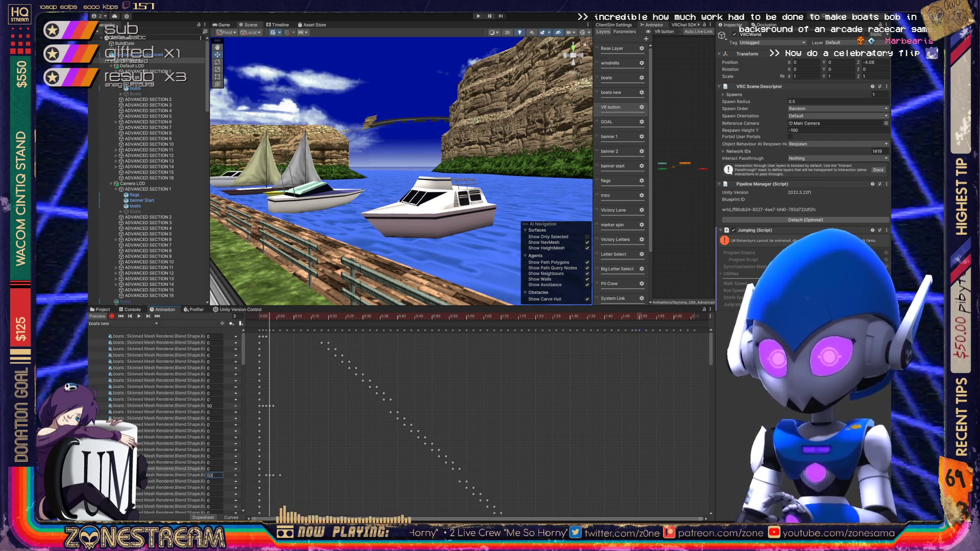
pyautogui.press('.')
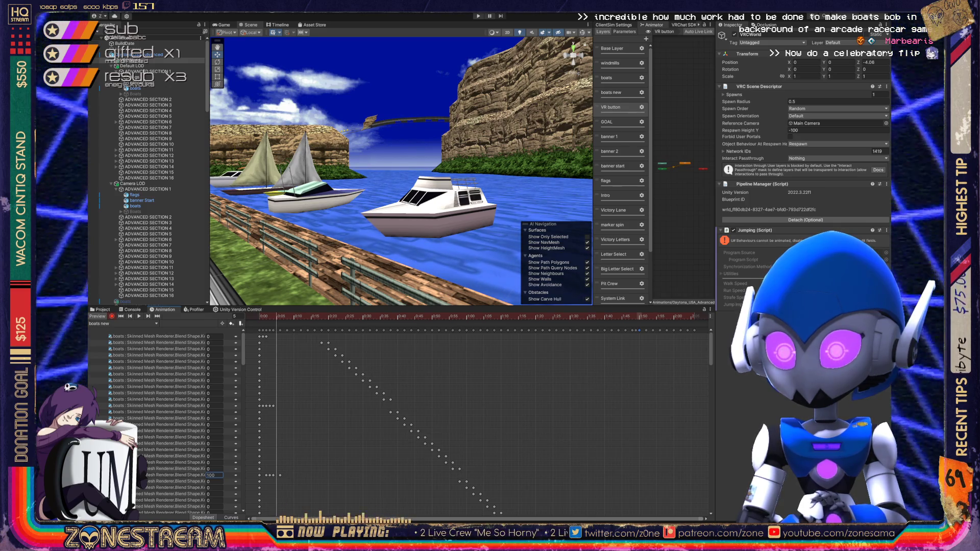
pyautogui.press('.')
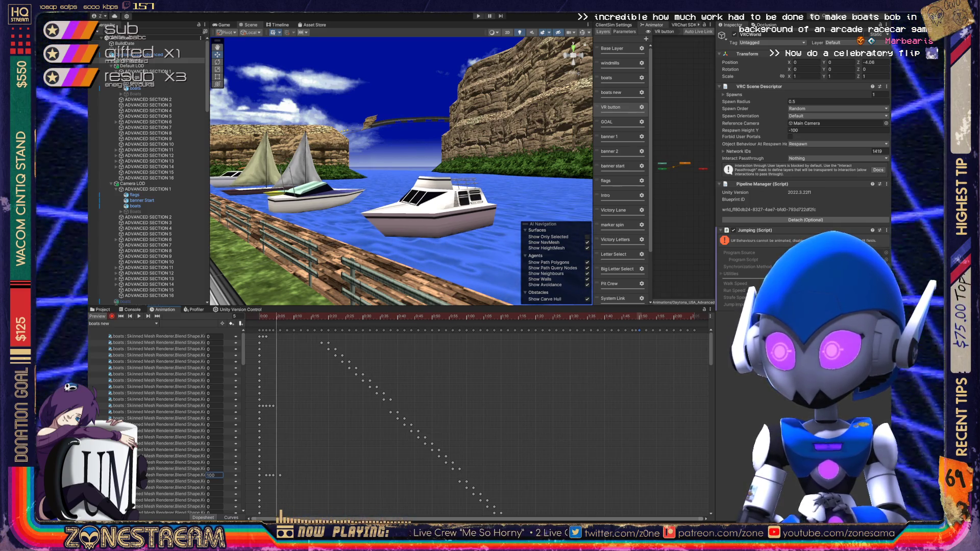
pyautogui.scroll(-5, 163, 418)
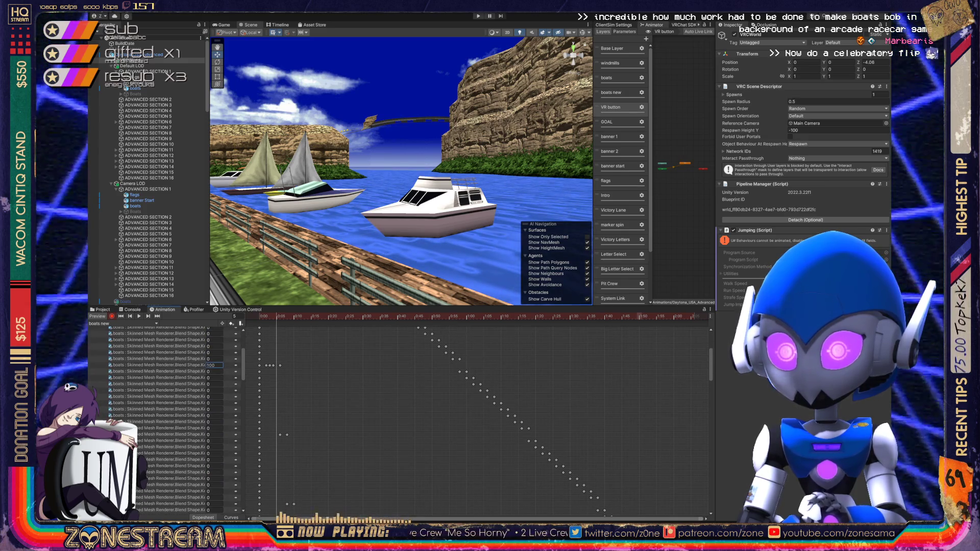
# - Enter 50 for the blend shape at frame 5 and step back a frame to check the pose
pyautogui.scroll(-1, 163, 418)
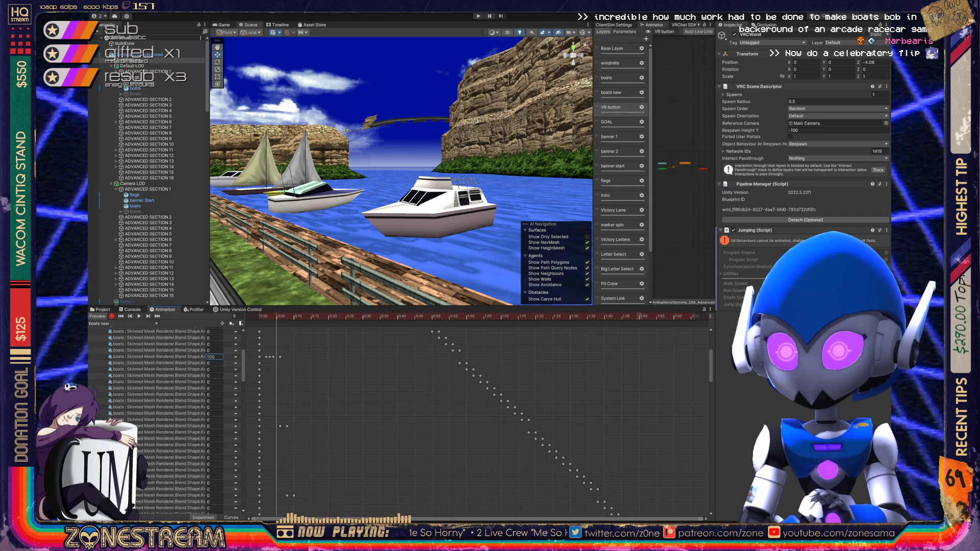
pyautogui.write('50')
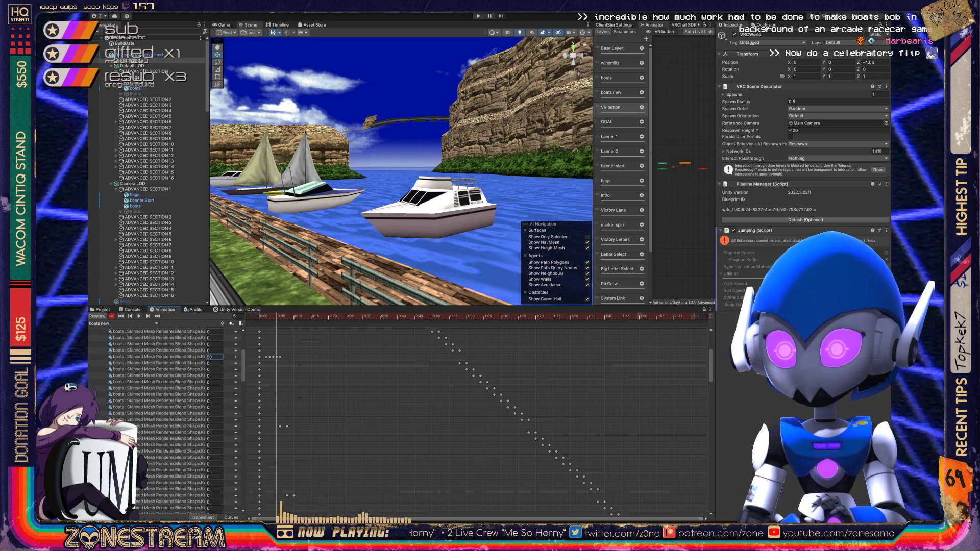
pyautogui.press(',')
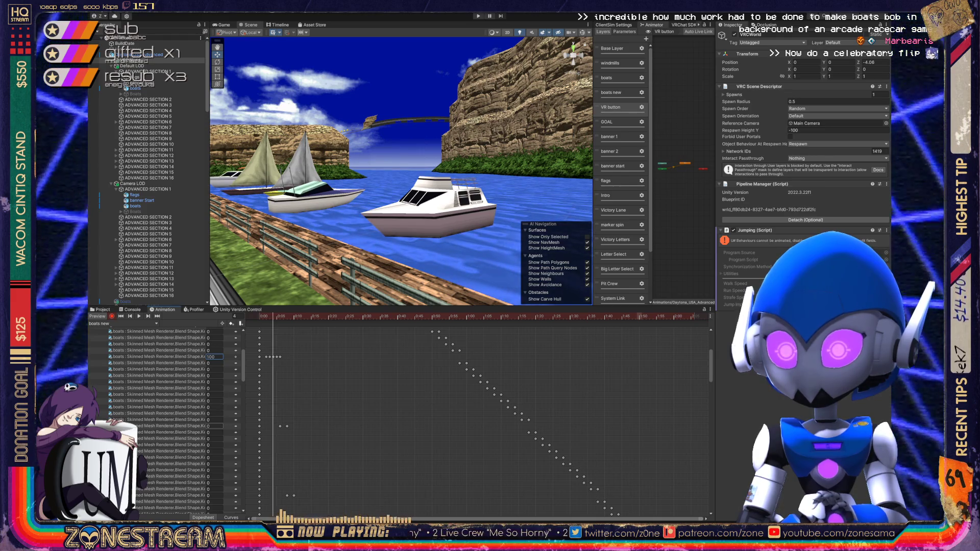
# - Key the next blend shape at 50 on frames 5 and 6, checking poses from frame 0
pyautogui.click(174, 426)
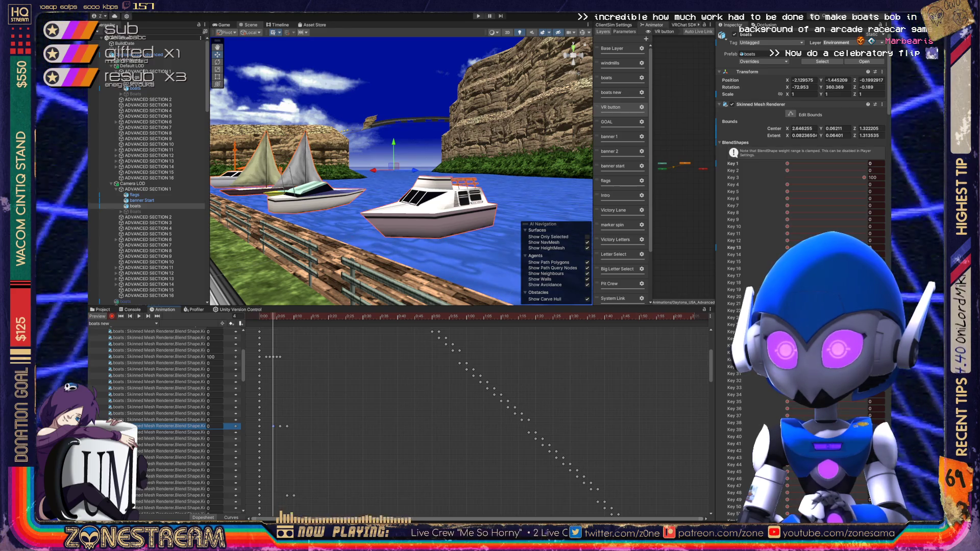
pyautogui.press('.')
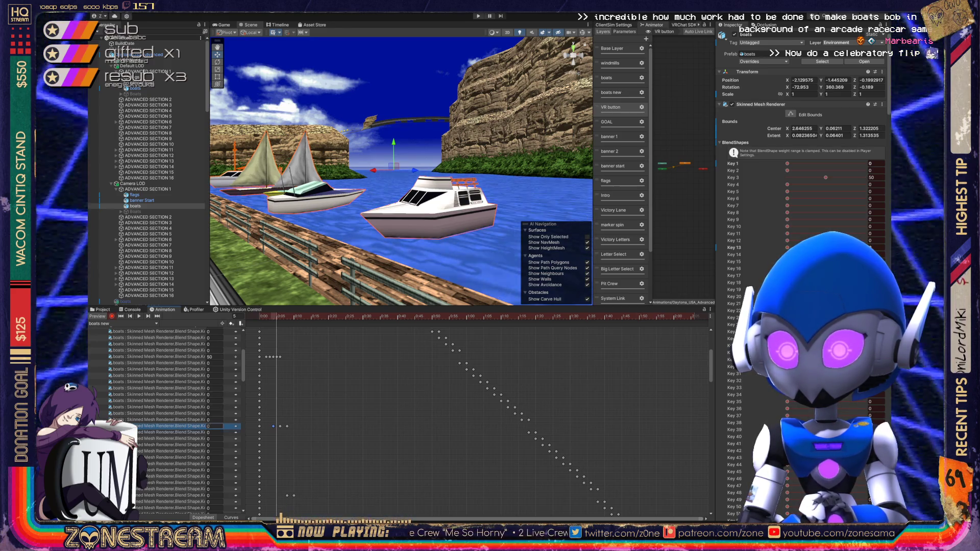
pyautogui.write('50')
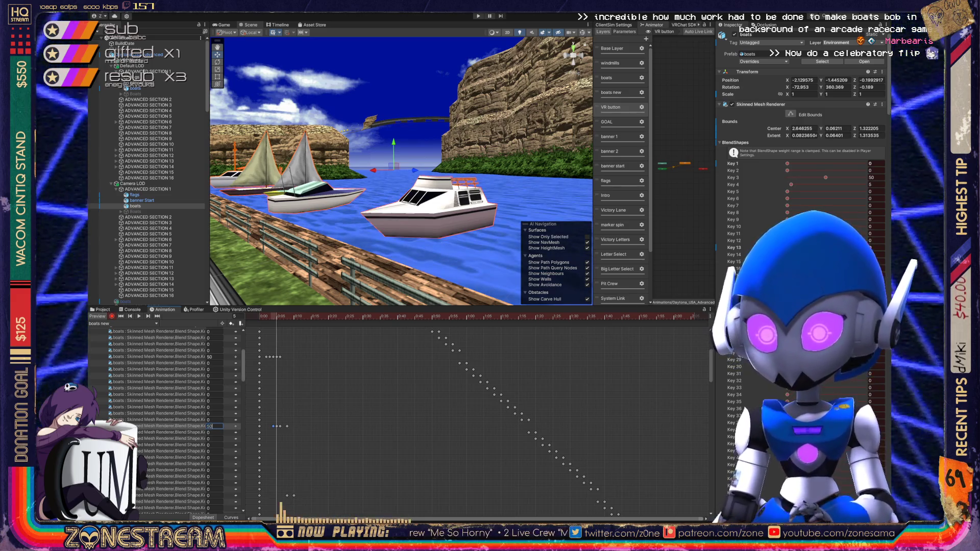
pyautogui.press(',')
pyautogui.press(',')
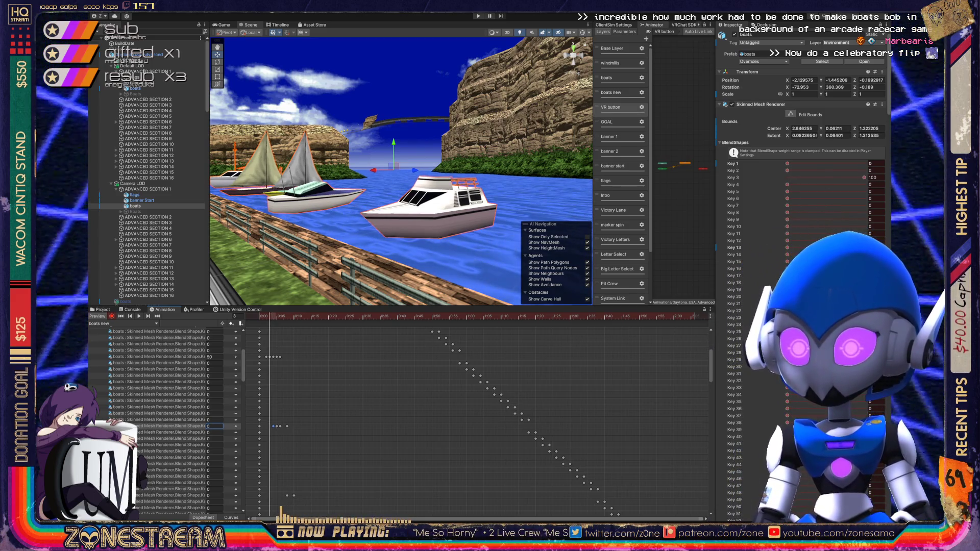
pyautogui.press('.')
pyautogui.press('.')
pyautogui.press(',')
pyautogui.hotkey('shift', ',')
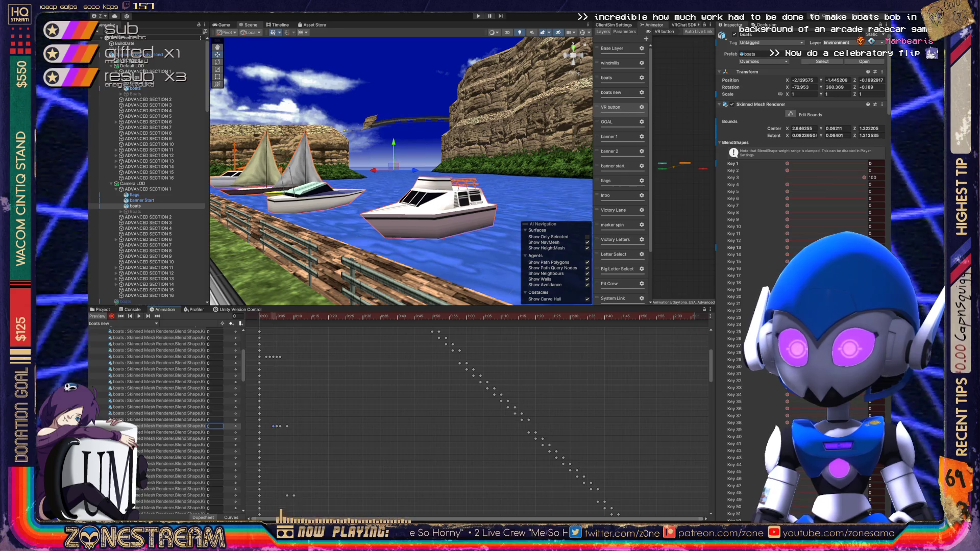
pyautogui.press('.')
pyautogui.press('.')
pyautogui.press('.')
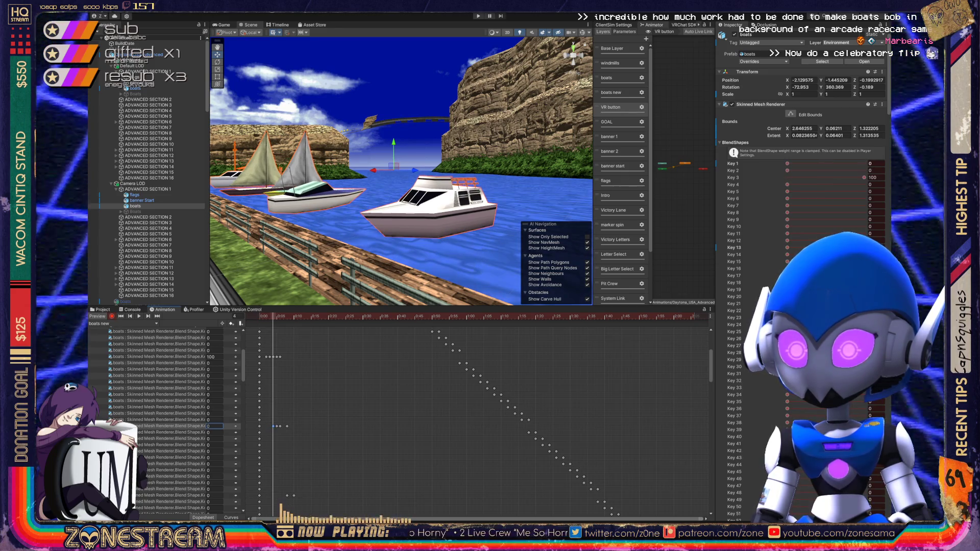
pyautogui.press('.')
pyautogui.press('.')
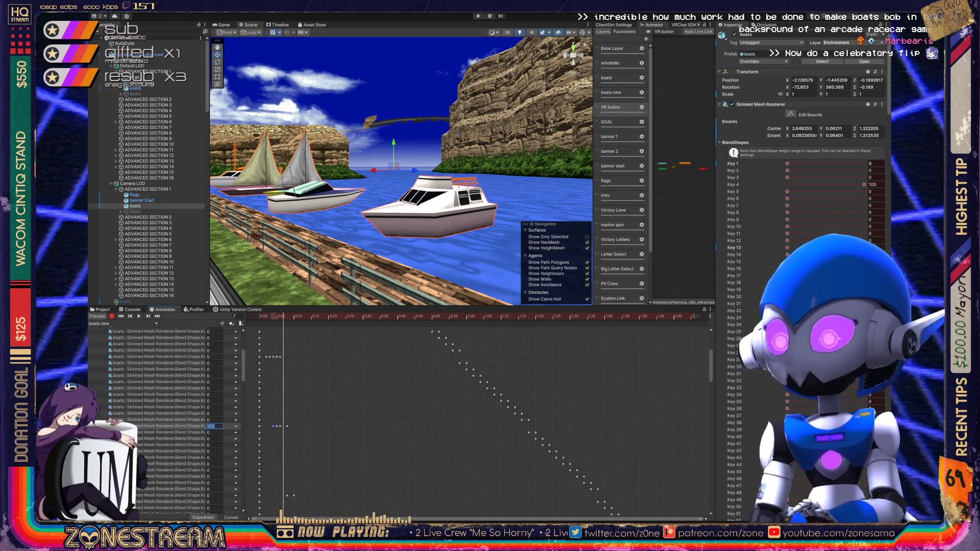
pyautogui.write('50')
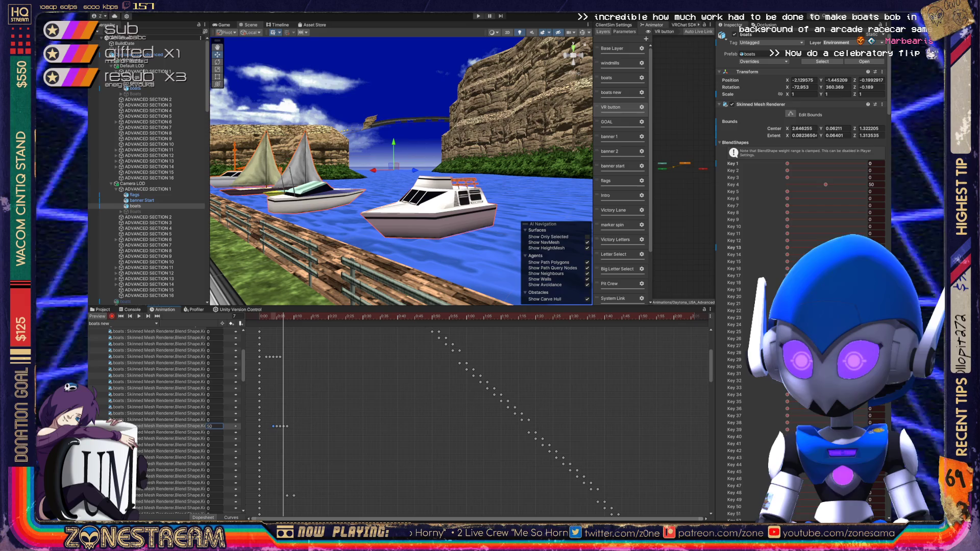
# - Key the Key 5 blend shape at 50, 100 and 50 on successive frames
pyautogui.click(214, 496)
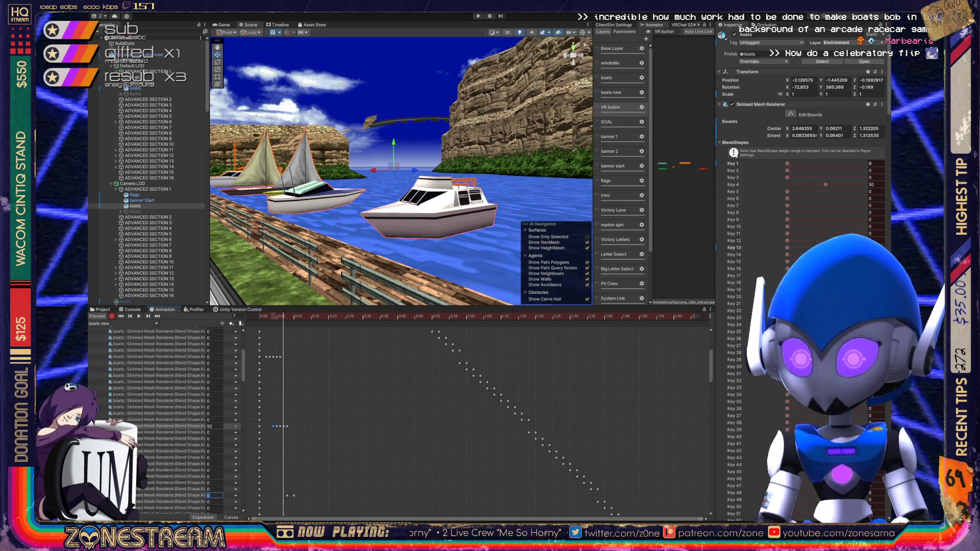
pyautogui.write('50')
pyautogui.press('Return')
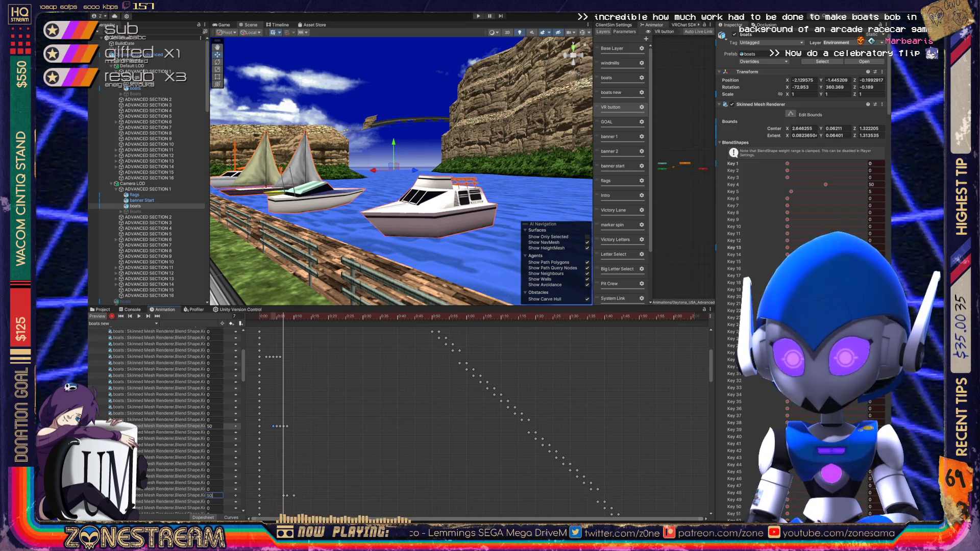
pyautogui.press('.')
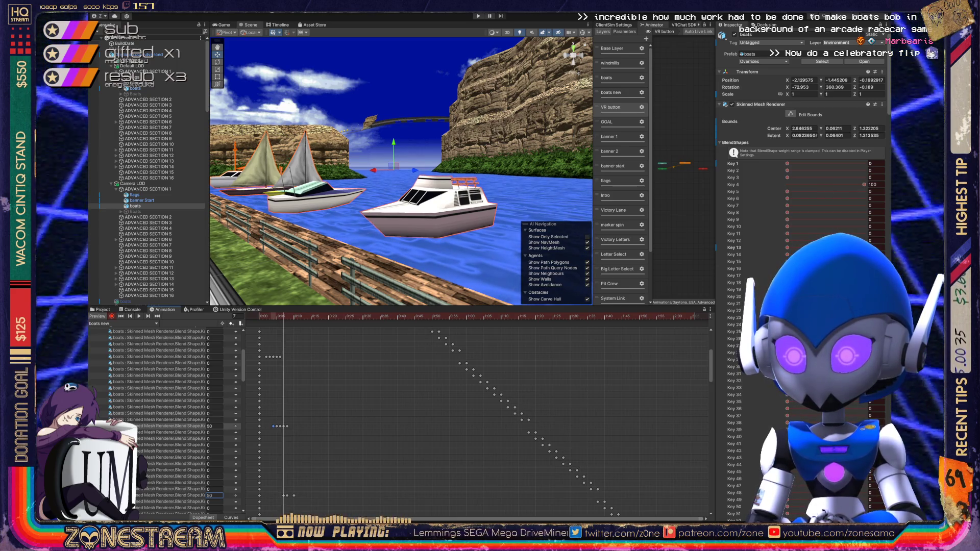
pyautogui.write('100')
pyautogui.press('Return')
pyautogui.press('.')
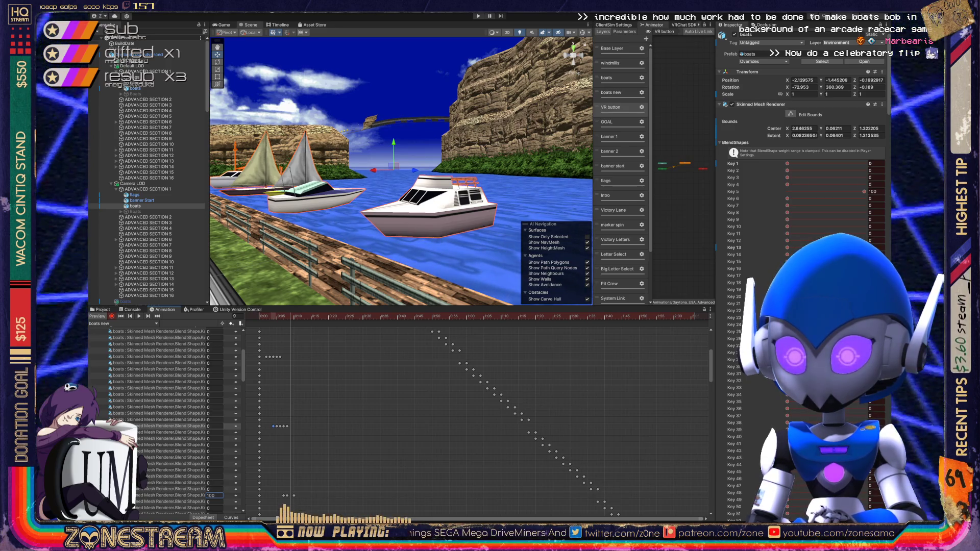
pyautogui.write('50')
pyautogui.press('Return')
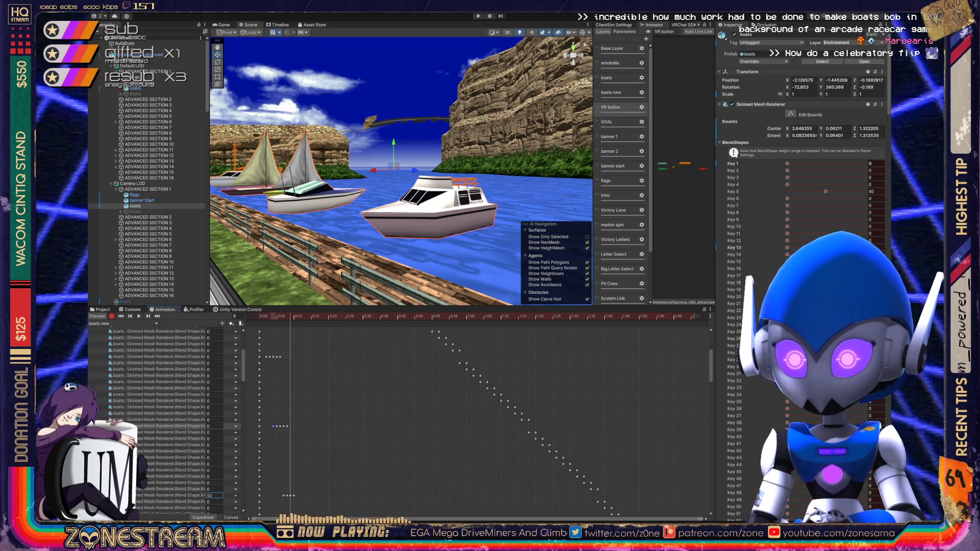
pyautogui.press('.')
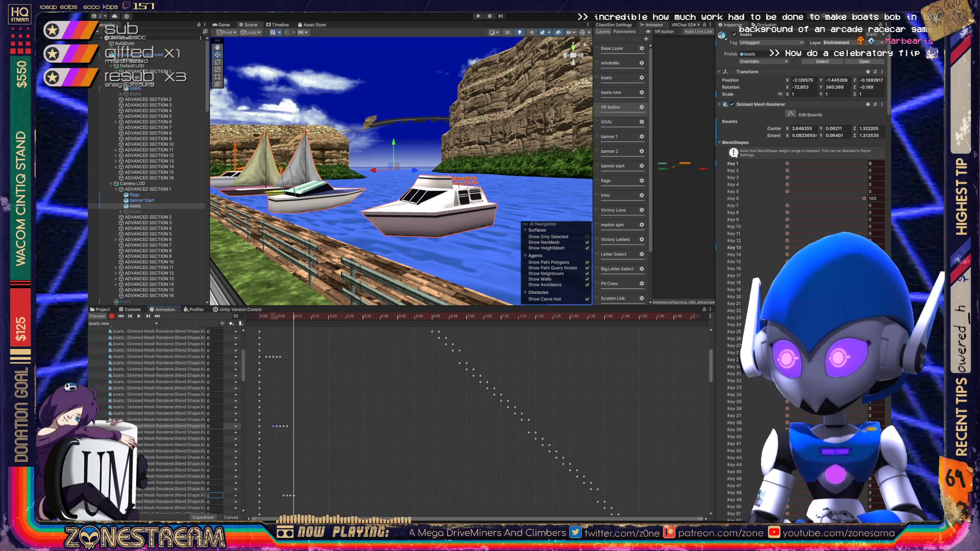
pyautogui.scroll(-5, 163, 418)
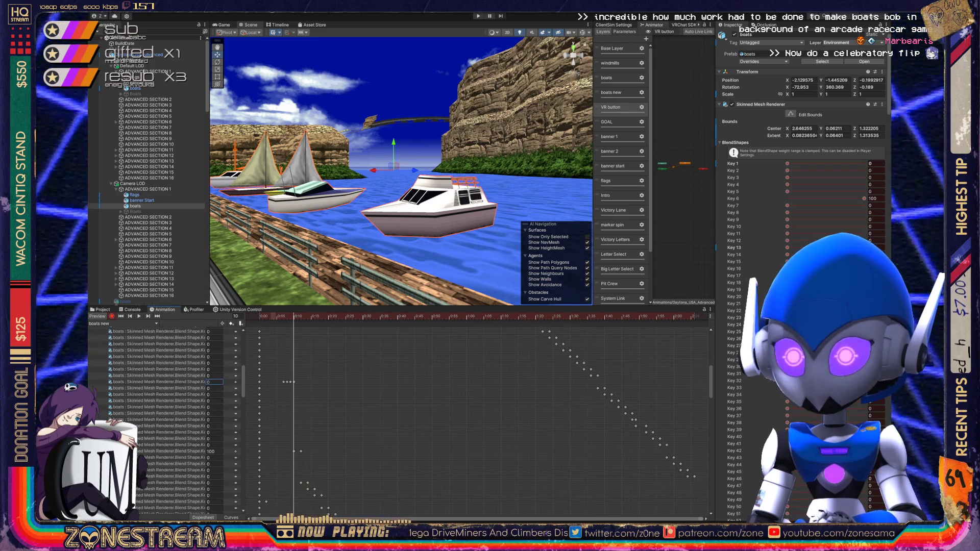
pyautogui.press(',')
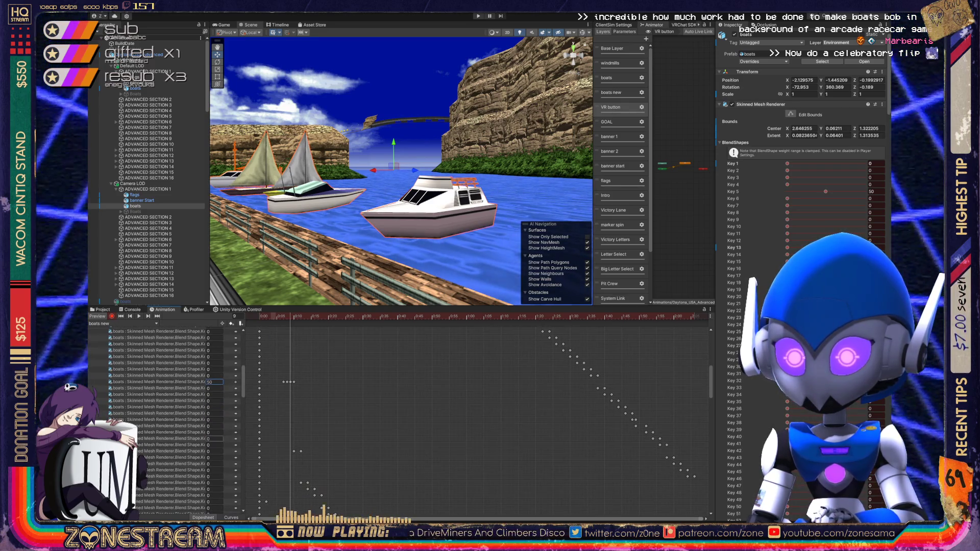
# - Key the Key 6 blend shape at 50 on frames 9 and 11
pyautogui.click(214, 451)
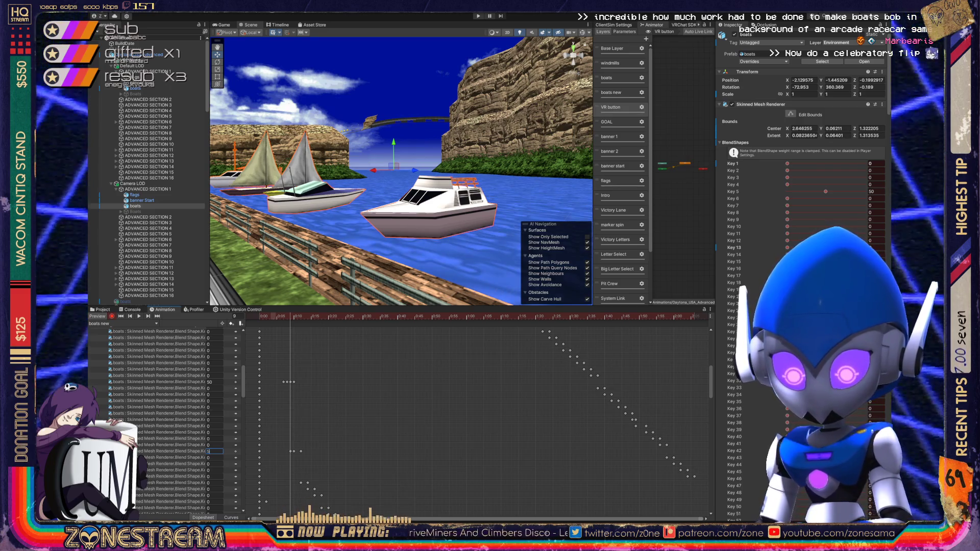
pyautogui.write('50')
pyautogui.press('.')
pyautogui.press('.')
pyautogui.click(215, 452)
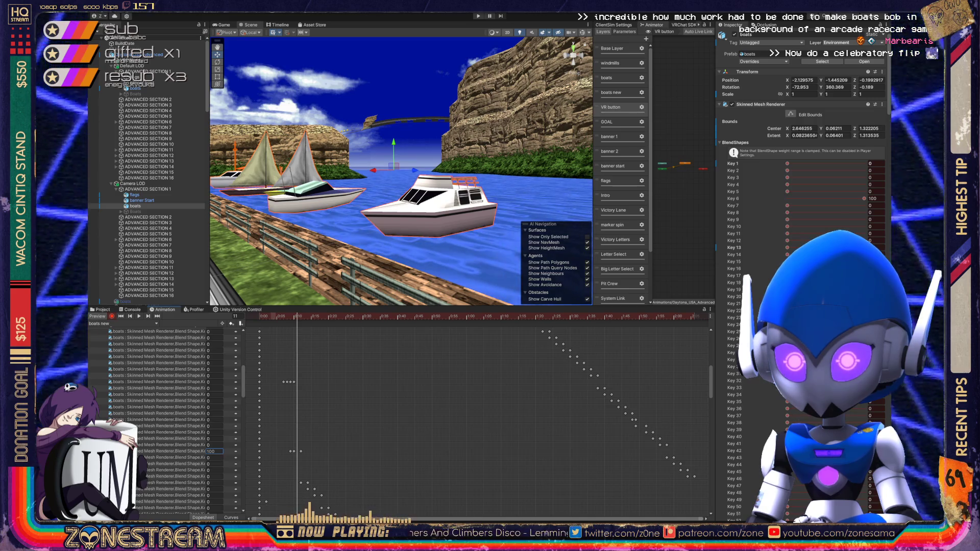
pyautogui.write('50')
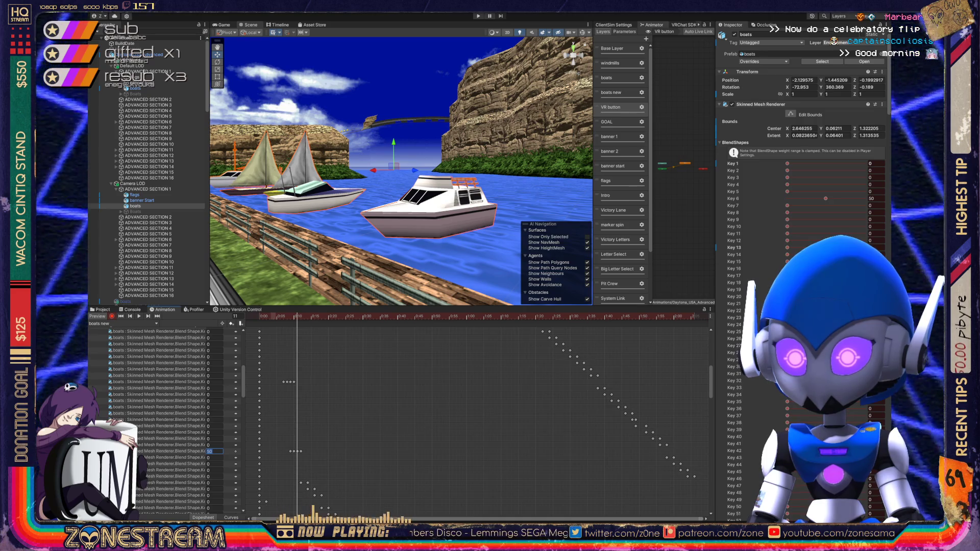
pyautogui.press('.')
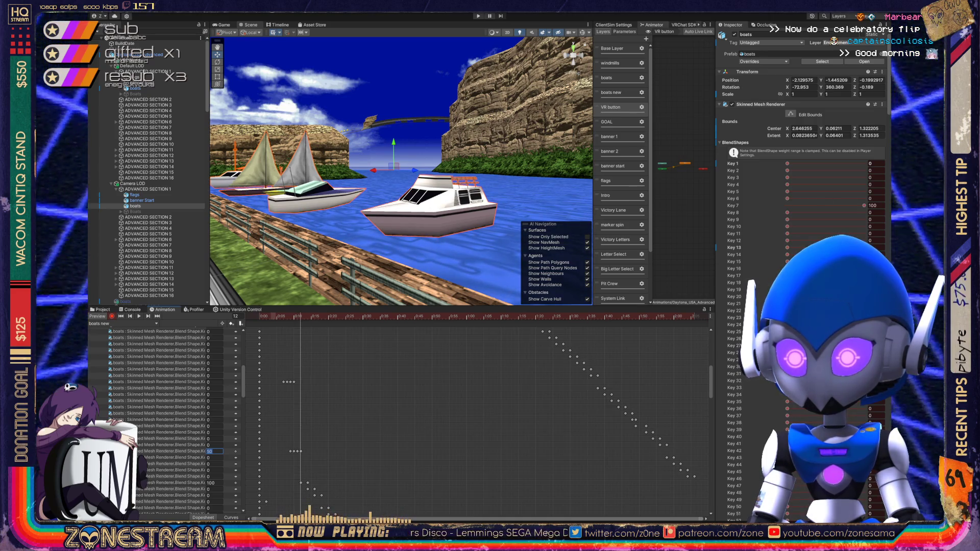
pyautogui.press(',')
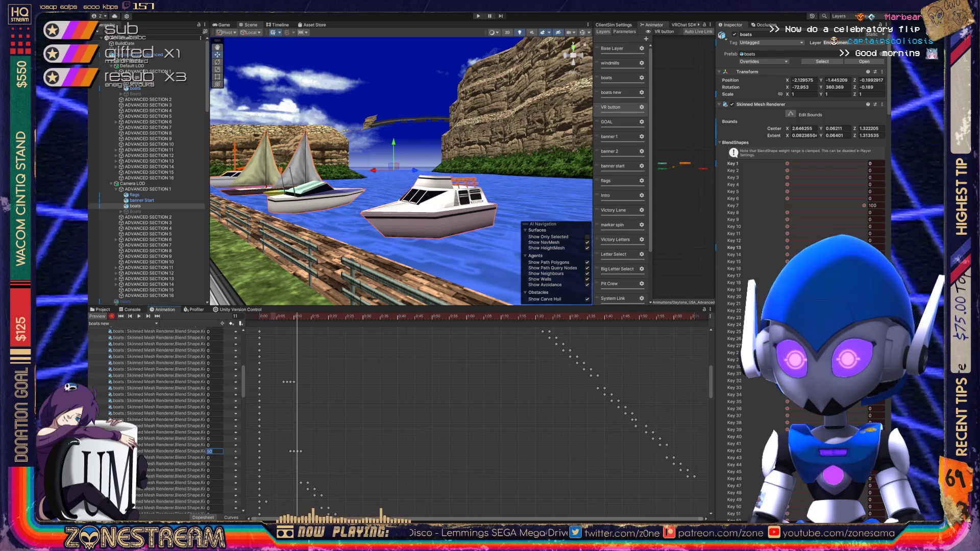
# - Key the Key 7 blend shape at 50 on frames 11 and 13
pyautogui.write('50')
pyautogui.press('Return')
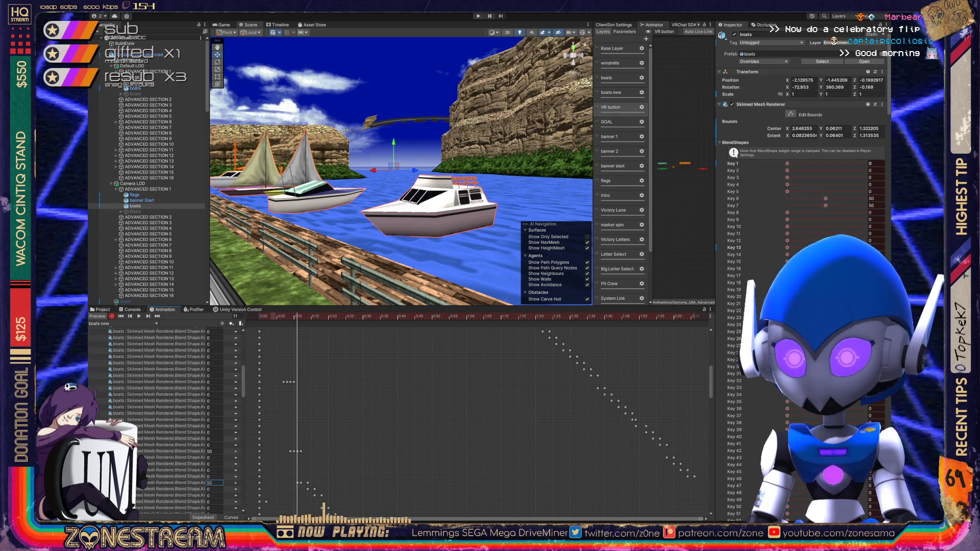
pyautogui.press('.')
pyautogui.press('.')
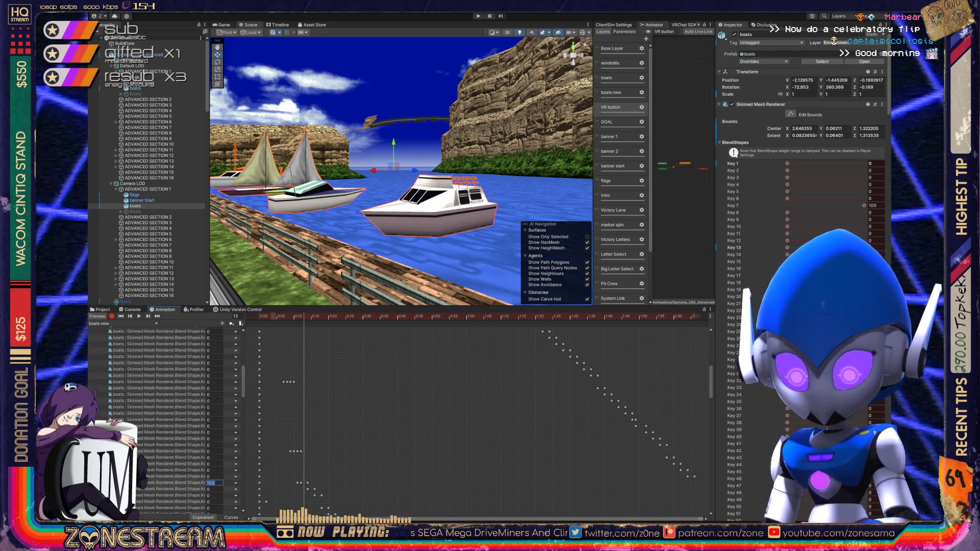
pyautogui.write('50')
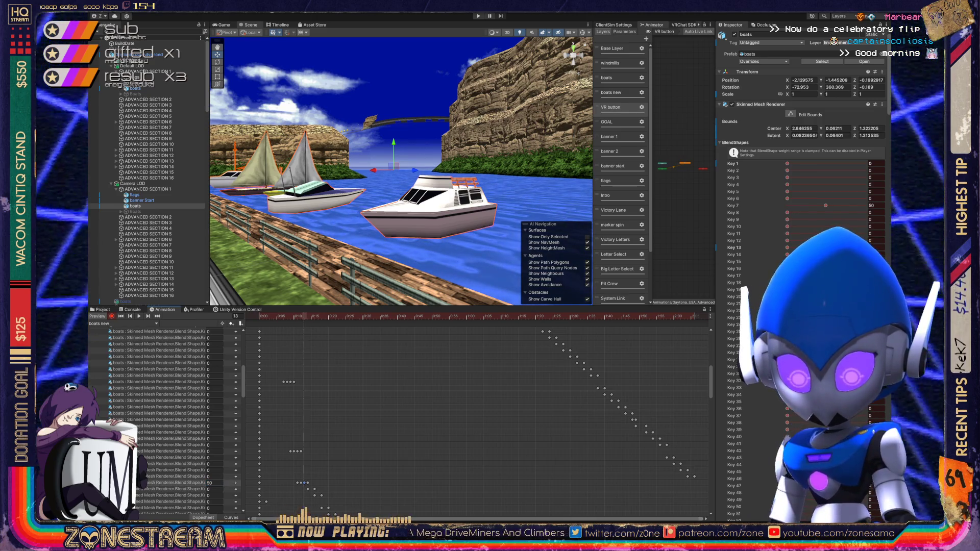
pyautogui.press('Return')
# - Key the Key 8 blend shape at 50 on frames 14 and 15
pyautogui.click(215, 489)
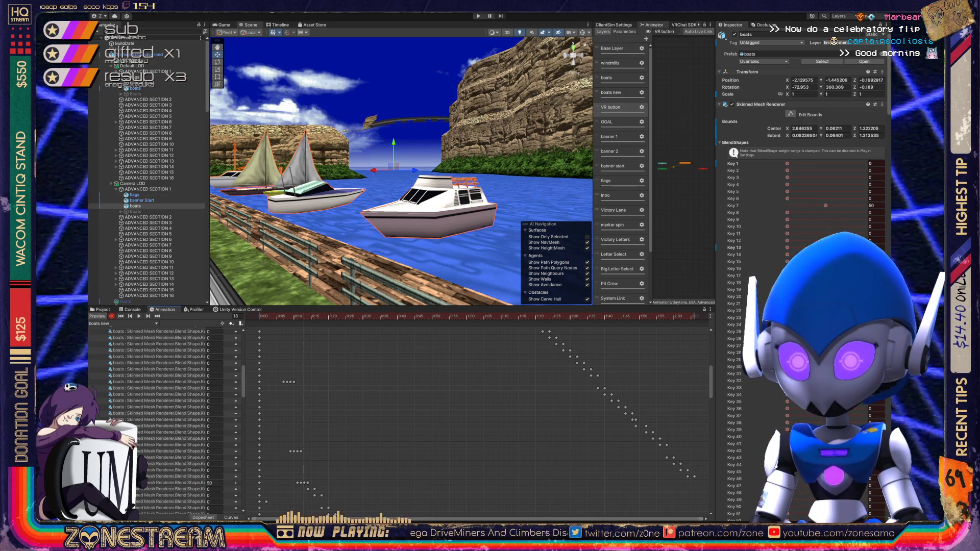
pyautogui.write('50')
pyautogui.press('Return')
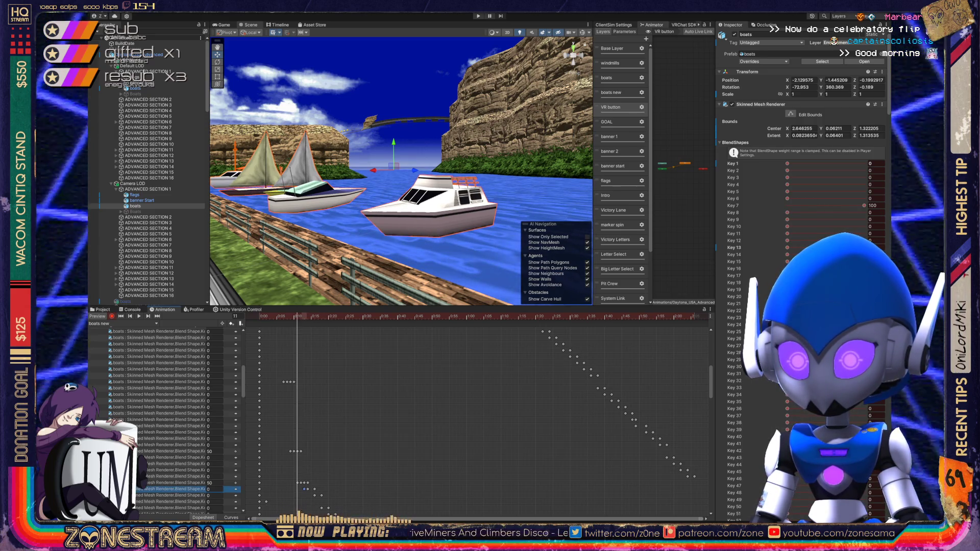
pyautogui.press('.')
pyautogui.press('.')
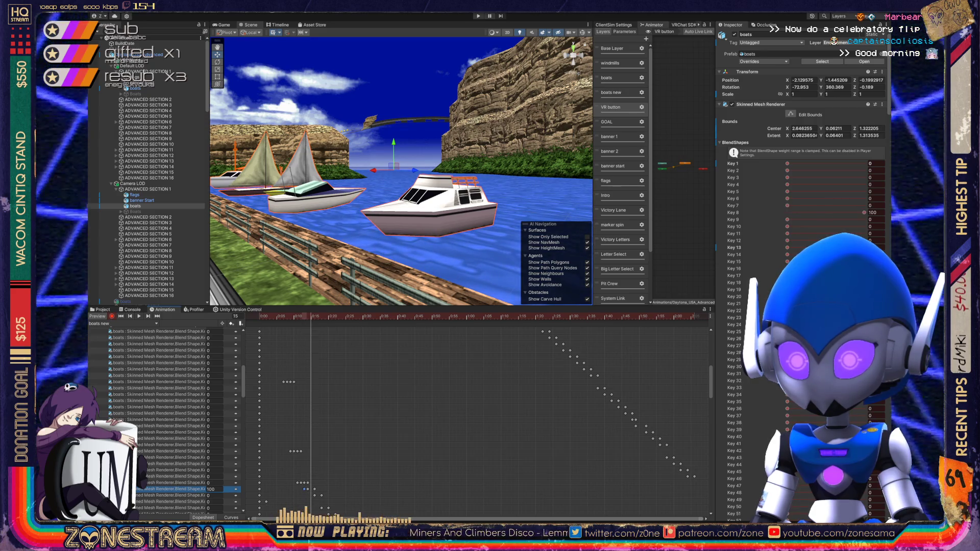
pyautogui.write('50')
pyautogui.press('Return')
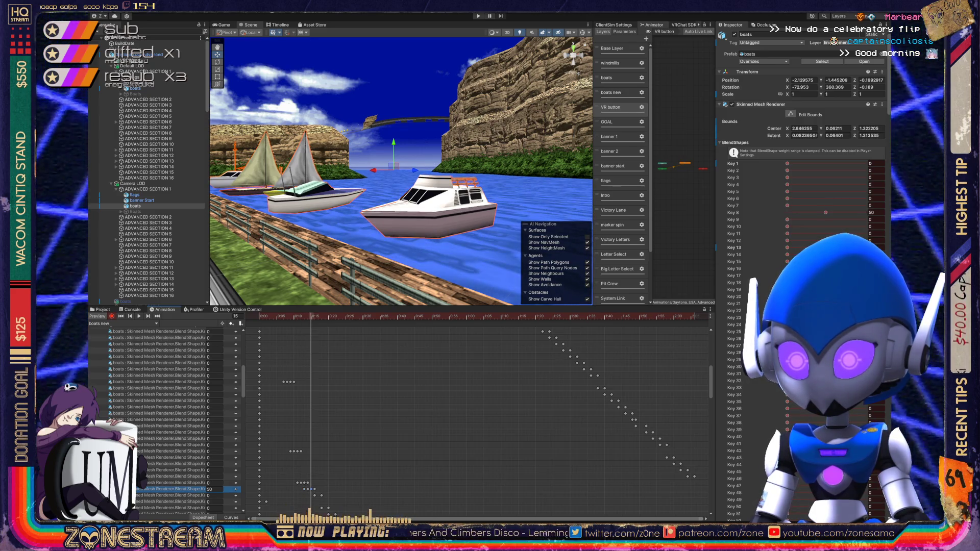
# - Key the Key 9 blend shape at 100, then 50 on the following frame
pyautogui.click(173, 496)
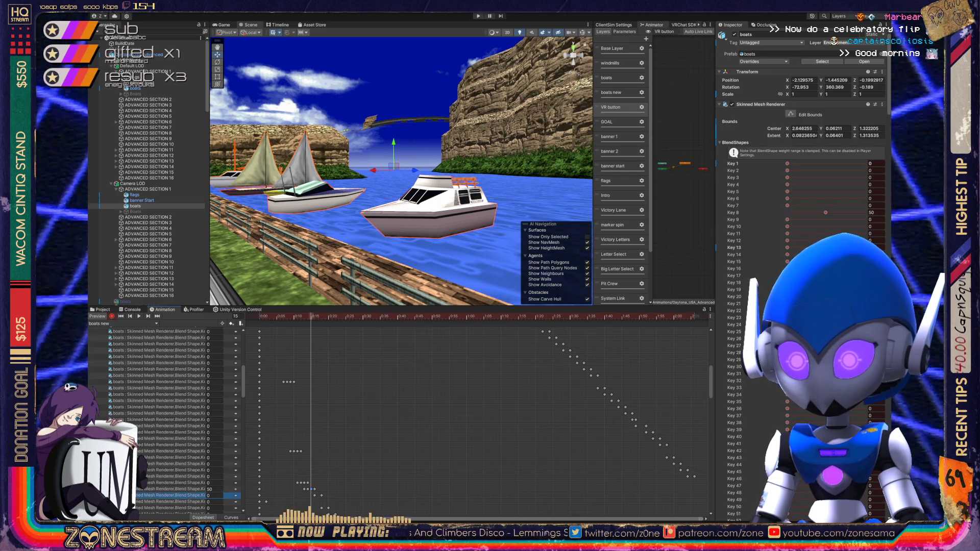
pyautogui.click(212, 495)
pyautogui.write('50100')
pyautogui.press('Return')
pyautogui.press('.')
pyautogui.press('.')
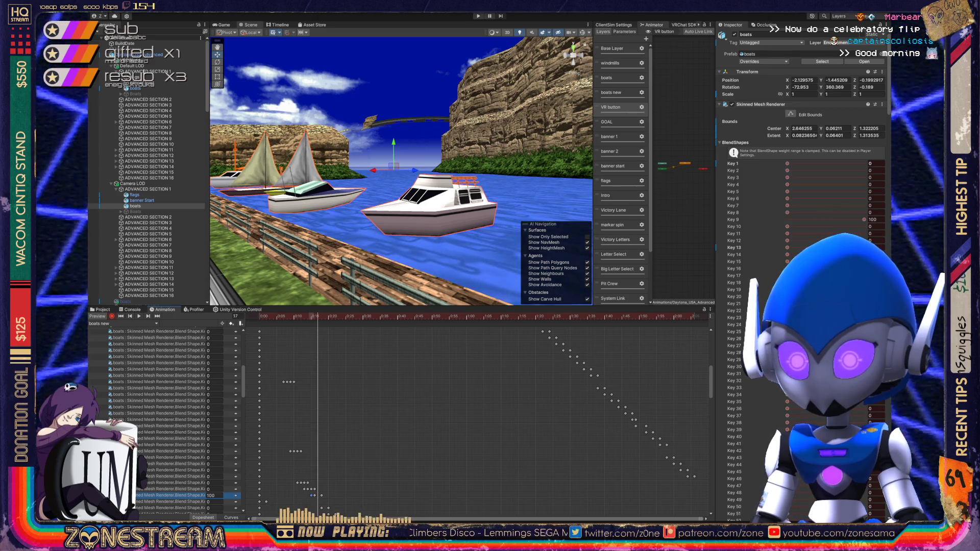
pyautogui.write('50')
pyautogui.press('Return')
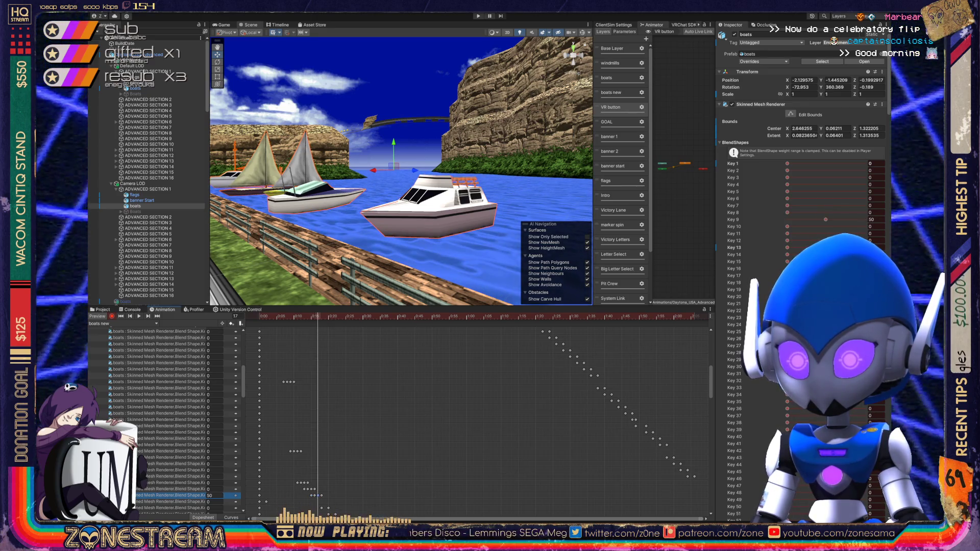
pyautogui.scroll(-10, 169, 418)
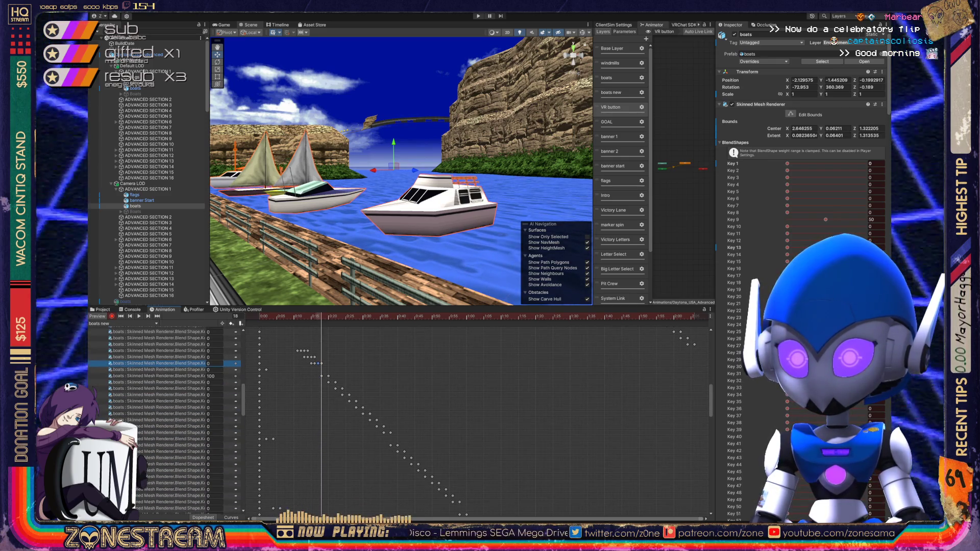
# - Key the Key 10 blend shape at 50 on frame 17
pyautogui.click(153, 375)
pyautogui.write('50')
pyautogui.press('Return')
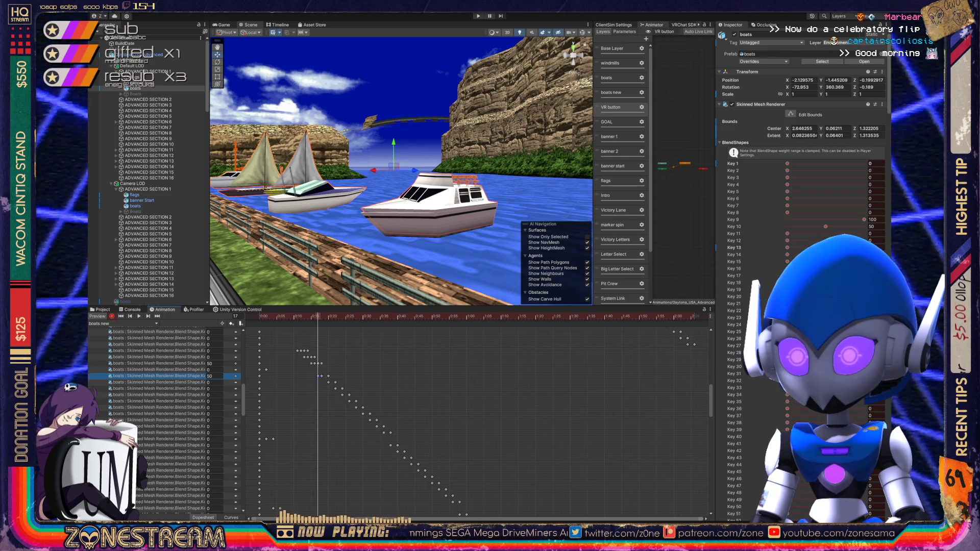
# - Preview frames 0–2 from the start and enlarge the Animation dopesheet
pyautogui.hotkey('shift', ',')
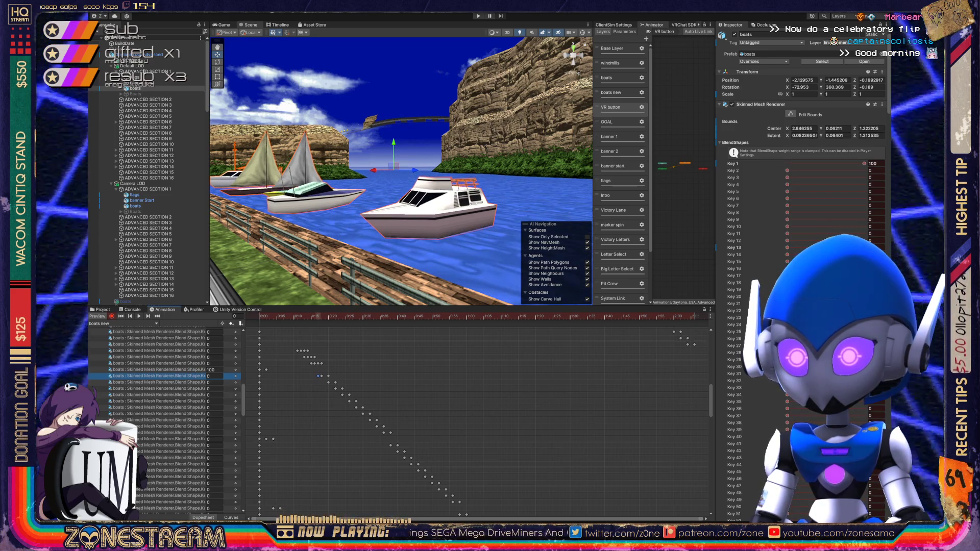
pyautogui.press('.')
pyautogui.press('.')
pyautogui.press(',')
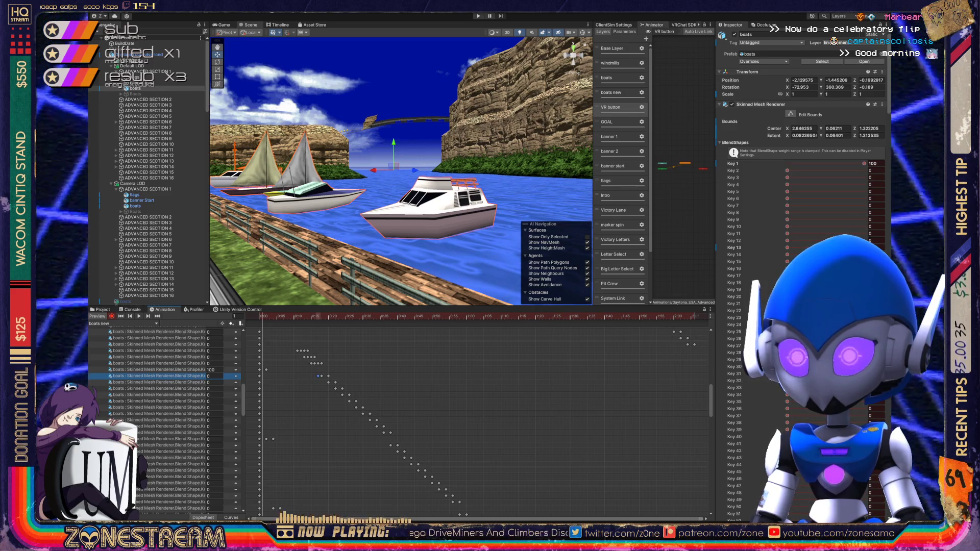
pyautogui.moveTo(358, 306)
pyautogui.mouseDown()
pyautogui.moveTo(358, 67)
pyautogui.moveTo(357, 80)
pyautogui.mouseUp()
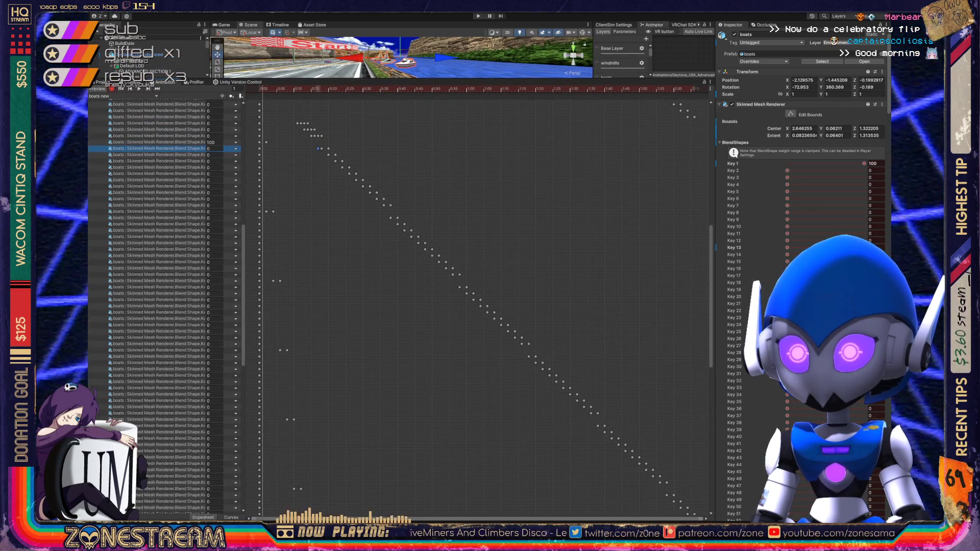
# - Scroll to the last property row and widen the name column so full Key names show
pyautogui.press('Down')
pyautogui.press('Down')
pyautogui.press('Down')
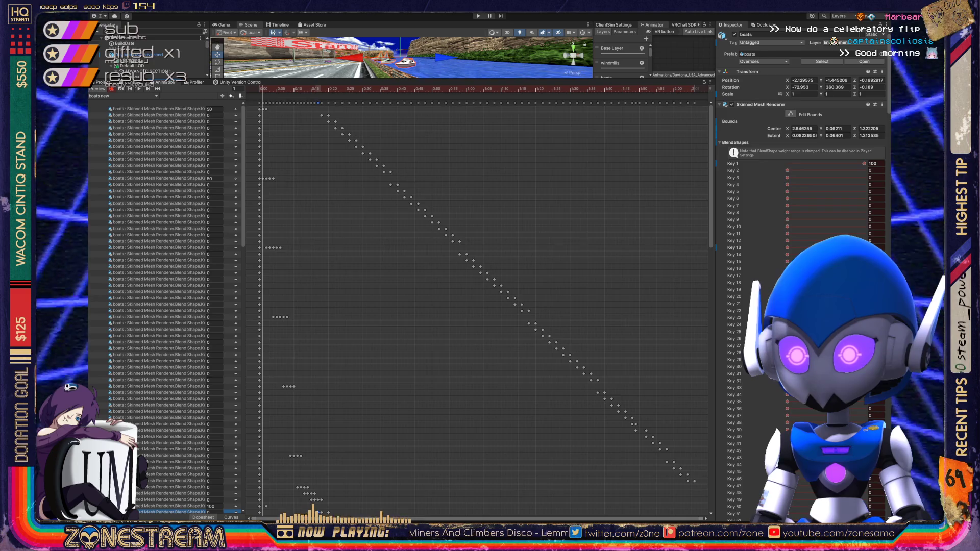
pyautogui.scroll(-3, 174, 306)
pyautogui.scroll(2, 173, 306)
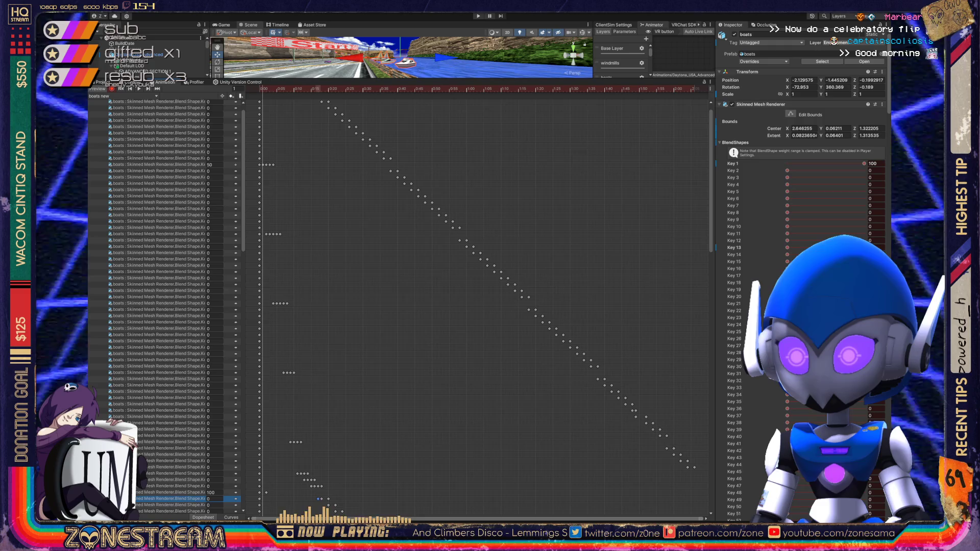
pyautogui.scroll(2, 173, 306)
pyautogui.scroll(-4, 174, 307)
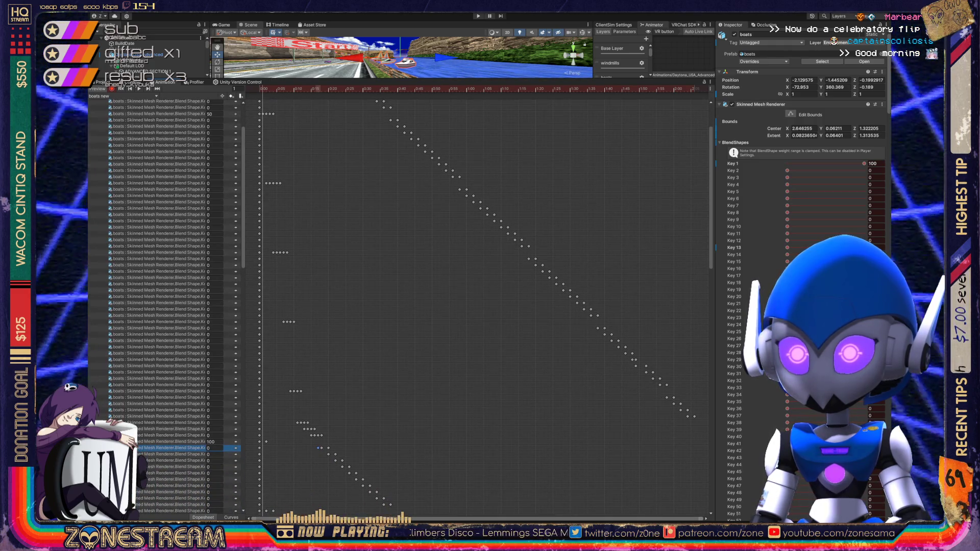
pyautogui.moveTo(245, 306)
pyautogui.mouseDown()
pyautogui.moveTo(292, 306)
pyautogui.moveTo(261, 306)
pyautogui.mouseUp()
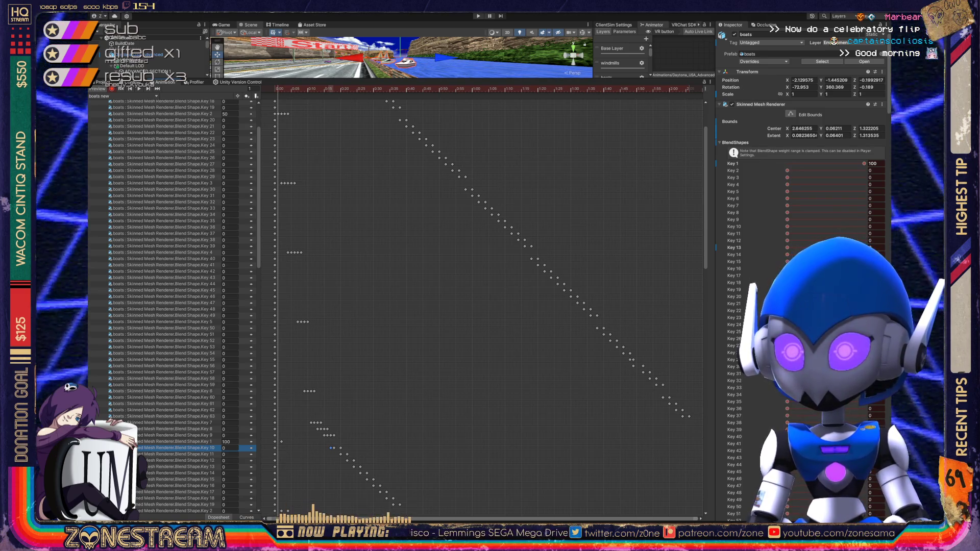
# - Set Blend Shape.Key 1 to 50 on frame 1, then select the Key 2 row for 50
pyautogui.click(174, 441)
pyautogui.write('50')
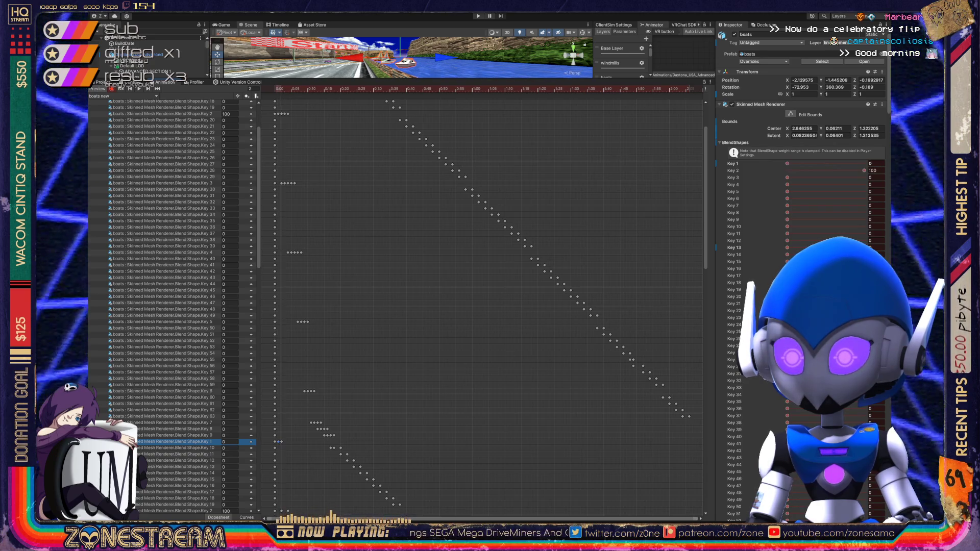
pyautogui.click(179, 511)
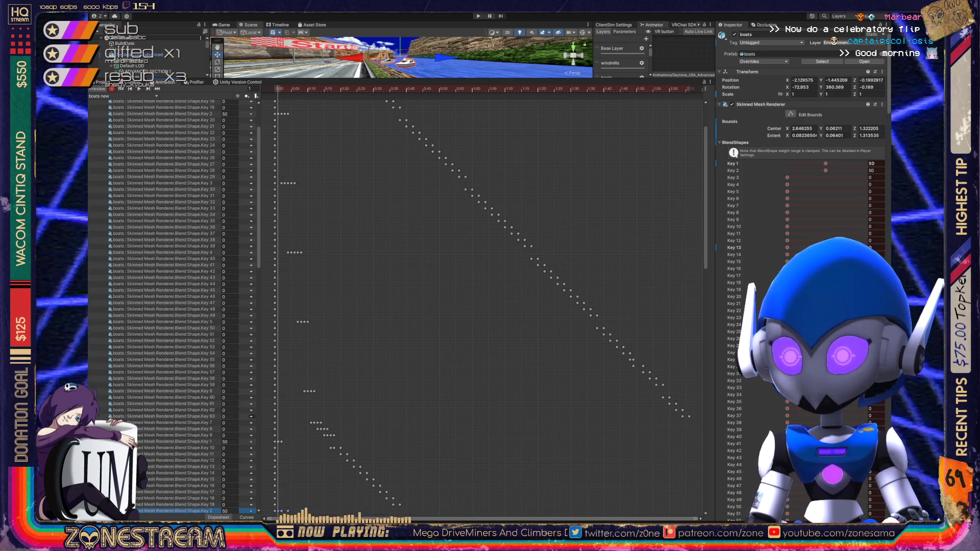
pyautogui.scroll(-10, 173, 306)
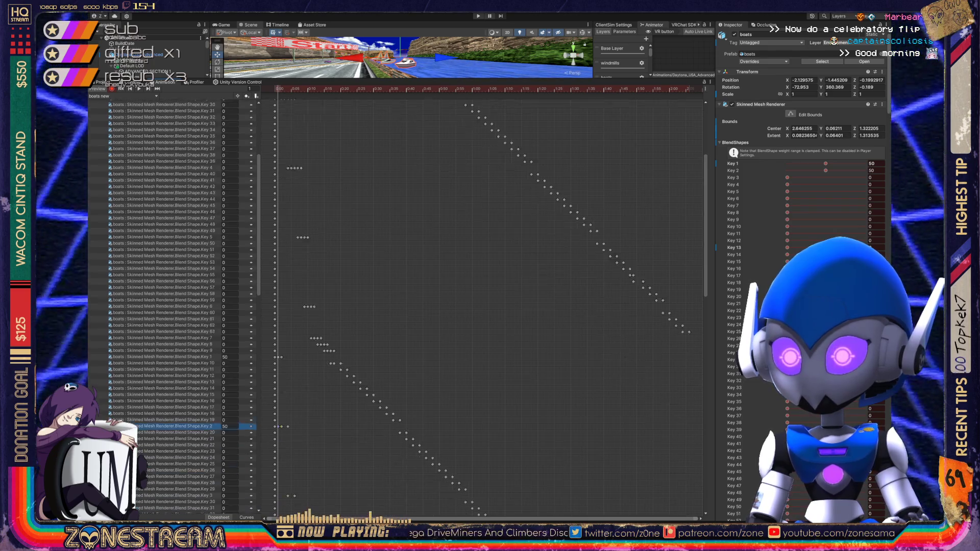
# - Scroll through the dopesheet's staggered key diagonal and select the Key 9 keyframes
pyautogui.scroll(10, 174, 306)
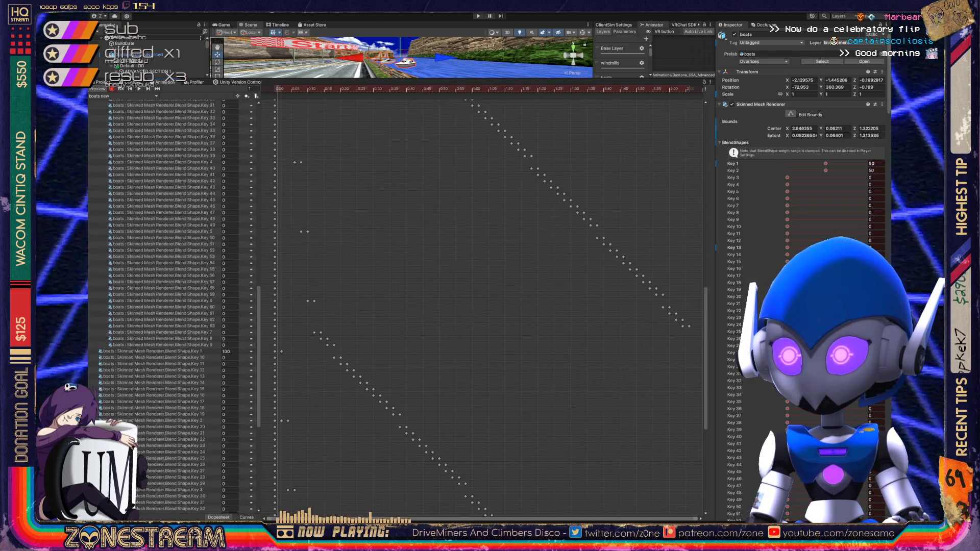
pyautogui.scroll(-10, 174, 306)
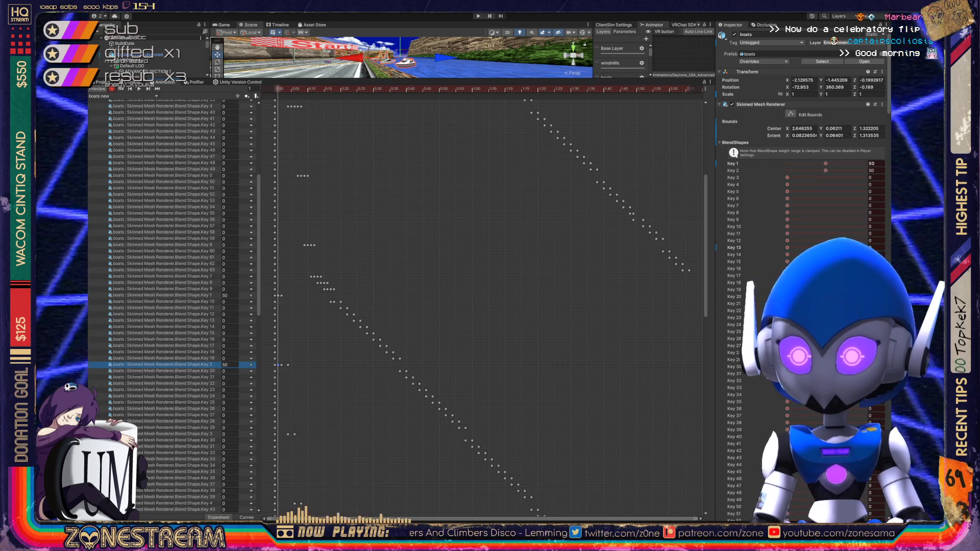
pyautogui.scroll(5, 174, 306)
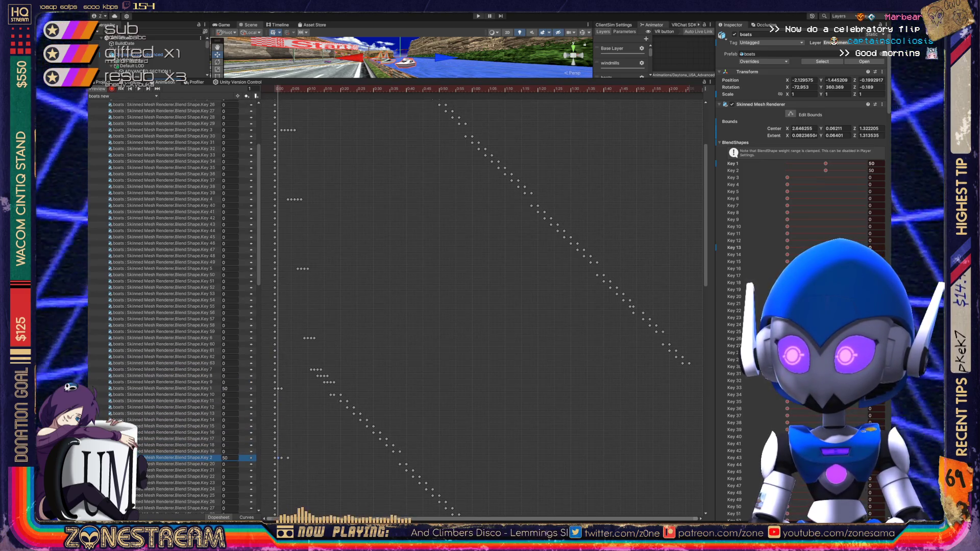
pyautogui.scroll(-10, 174, 307)
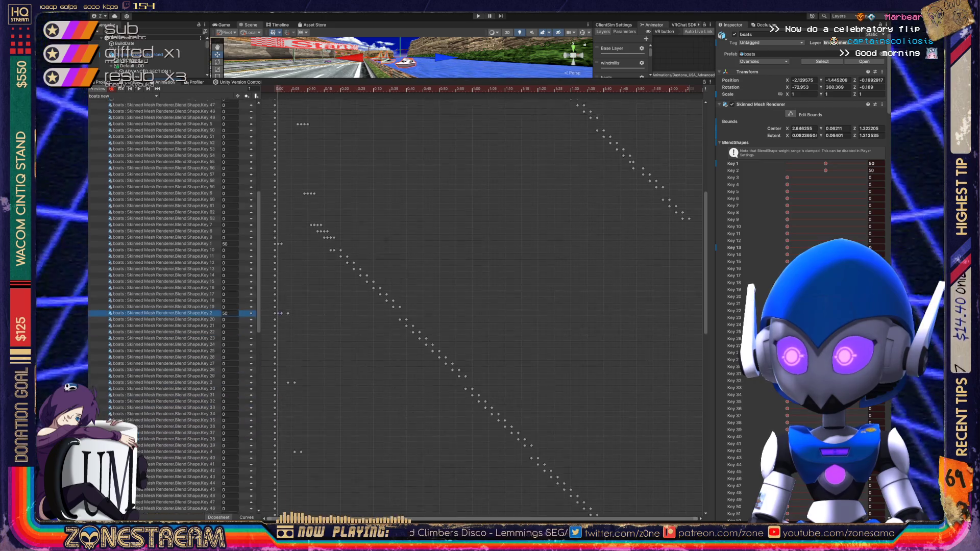
pyautogui.scroll(-3, 174, 306)
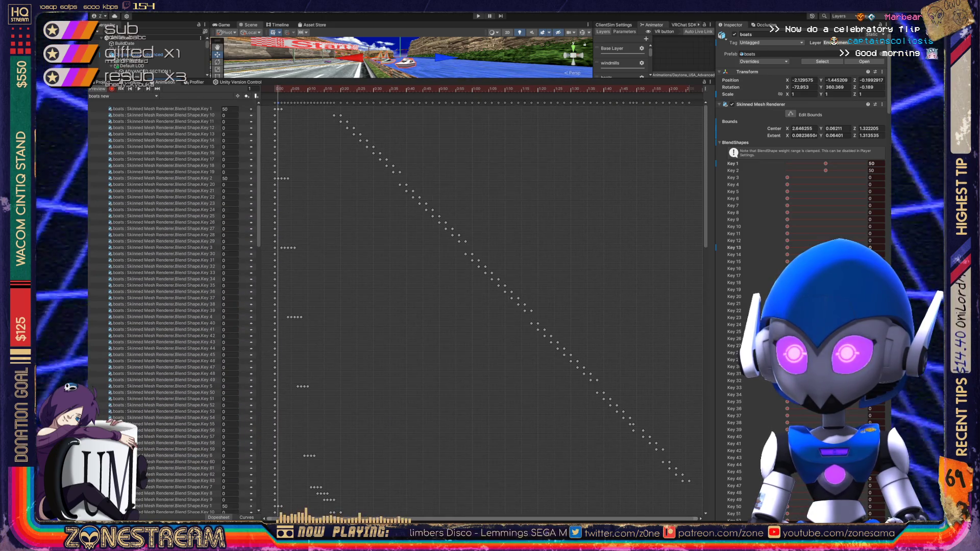
pyautogui.scroll(-5, 173, 306)
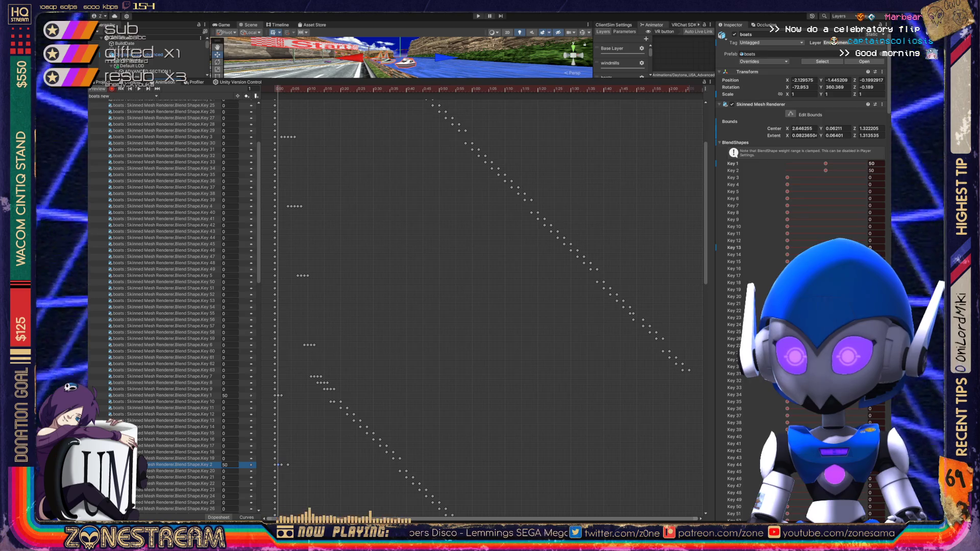
pyautogui.scroll(-12, 174, 306)
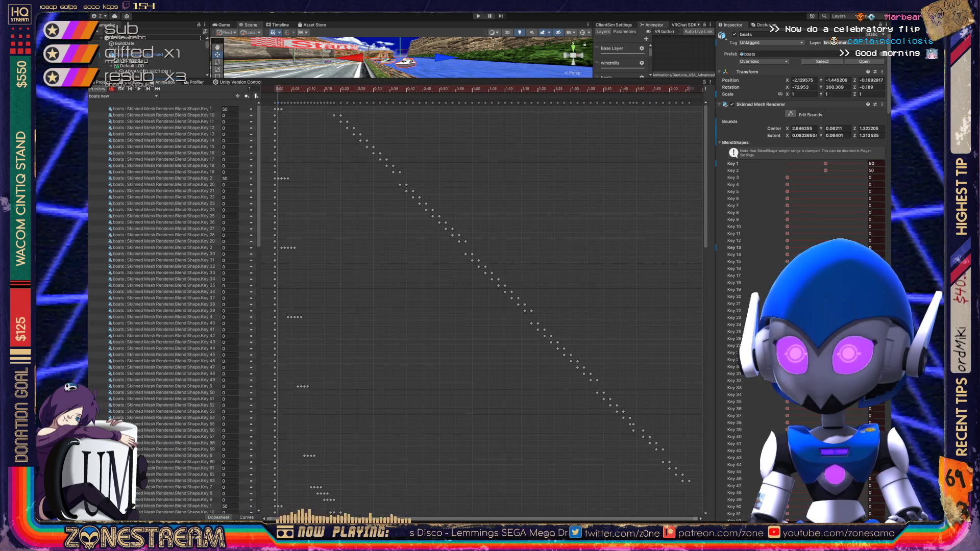
pyautogui.scroll(-2, 174, 306)
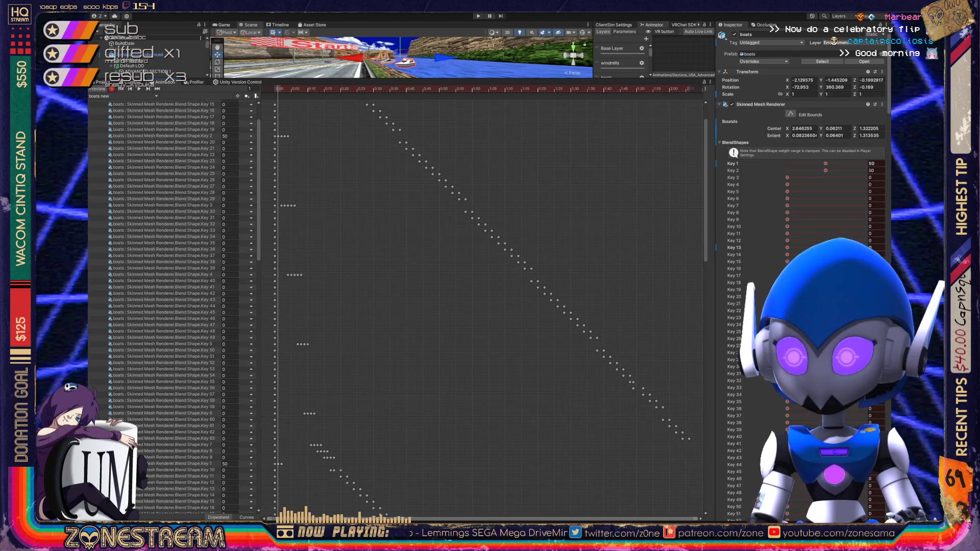
pyautogui.click(324, 457)
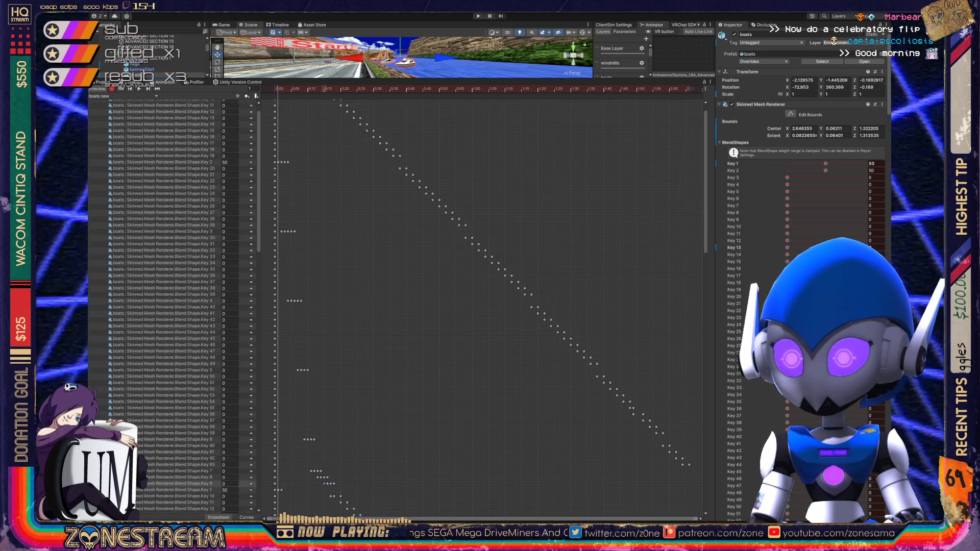
# - Give the scene view slightly more room and advance the boat preview to frame 18
pyautogui.scroll(3, 182, 307)
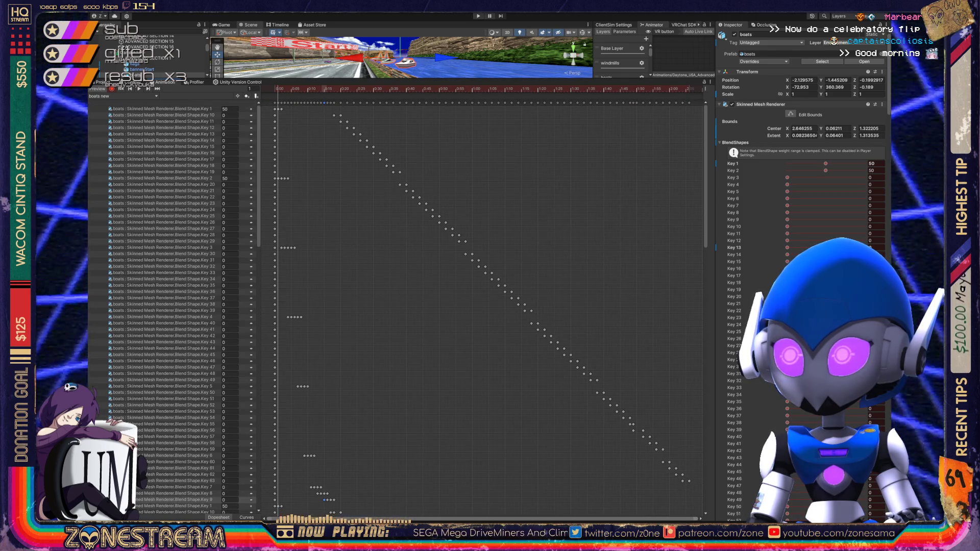
pyautogui.moveTo(408, 79); pyautogui.dragTo(409, 91)
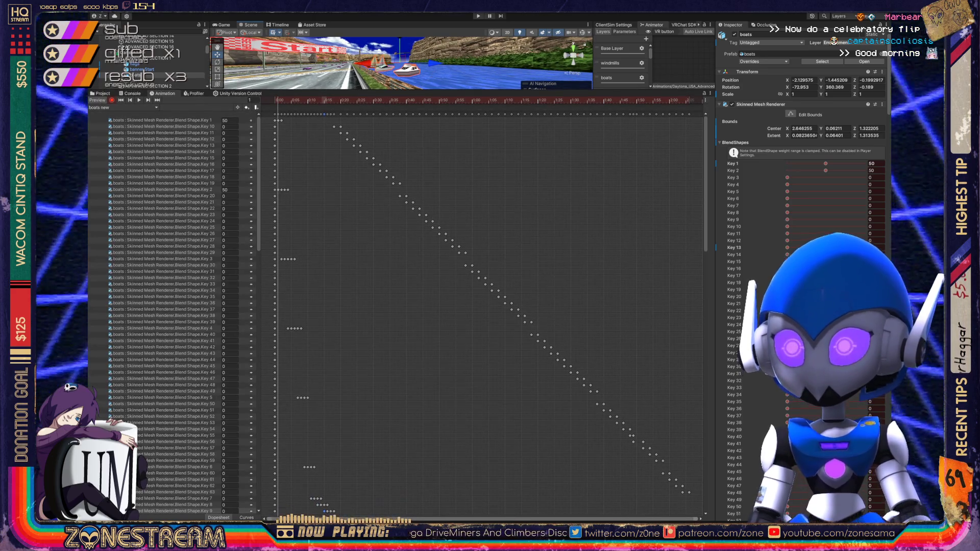
pyautogui.press('.')
pyautogui.press('.')
pyautogui.press('.')
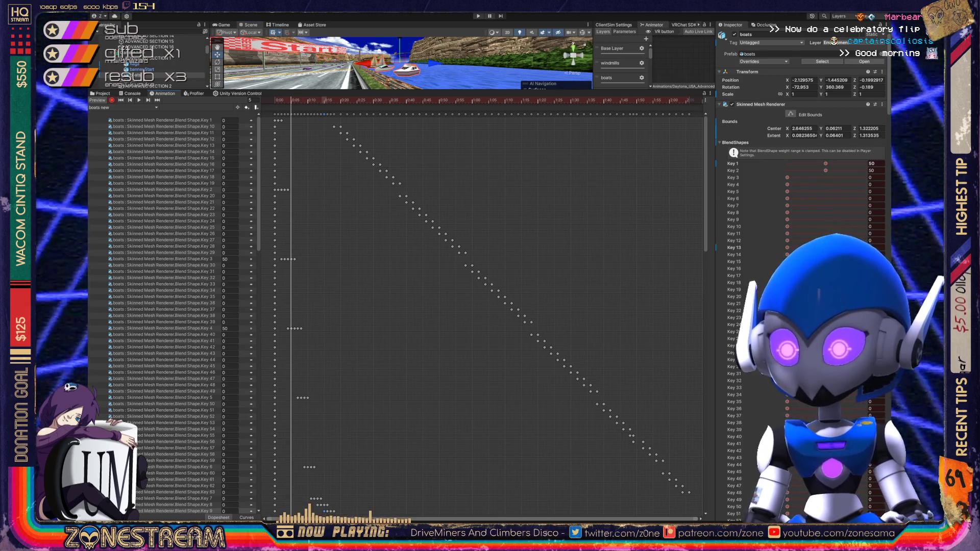
pyautogui.press('.')
pyautogui.press('.')
pyautogui.press('.')
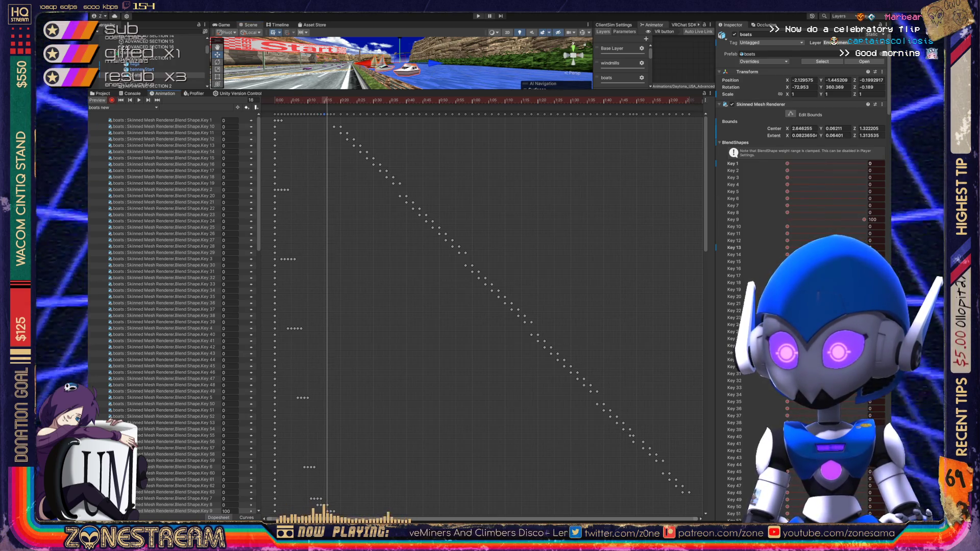
# - Key Blend Shape Key 10 at 50 on frame 17 and Key 11 at 50 on frame 20
pyautogui.press(',')
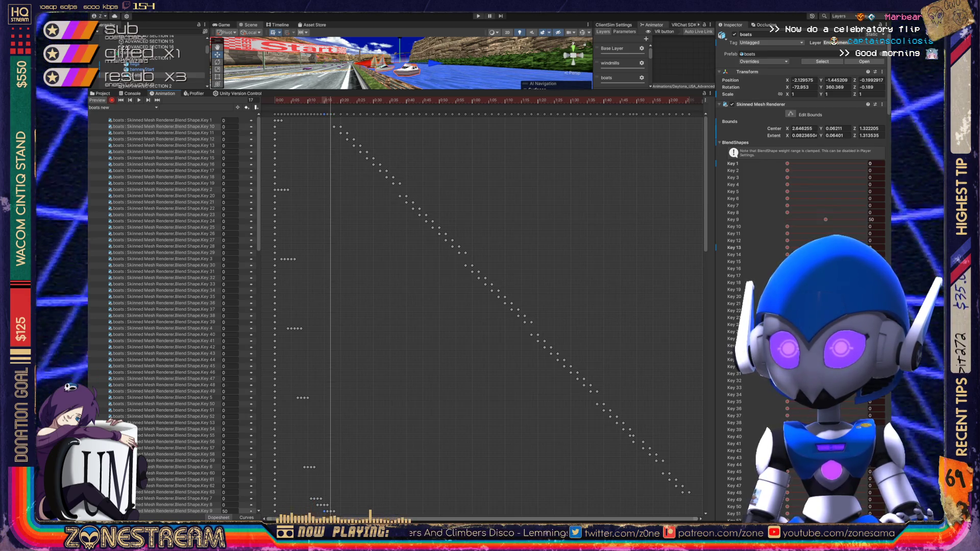
pyautogui.click(225, 126)
pyautogui.write('50')
pyautogui.press('Return')
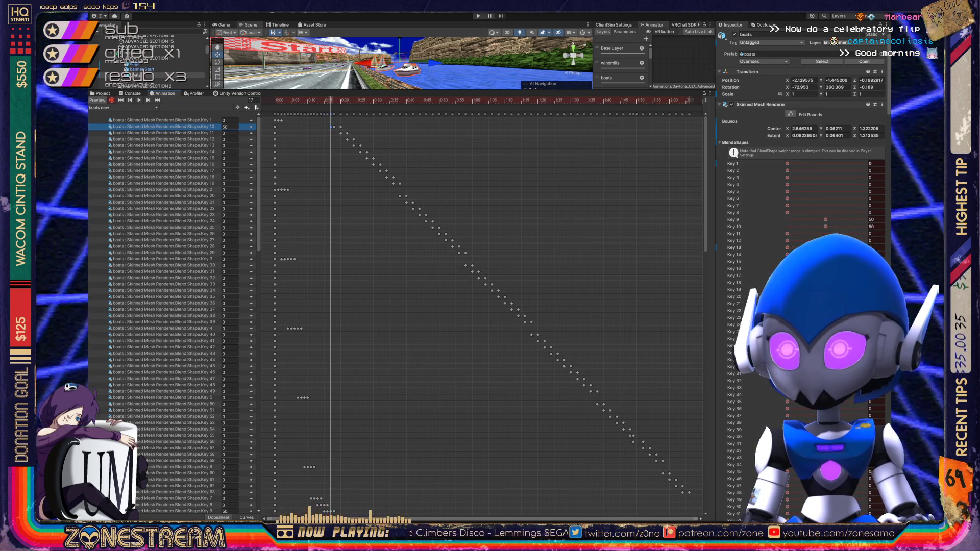
pyautogui.press('.')
pyautogui.press('.')
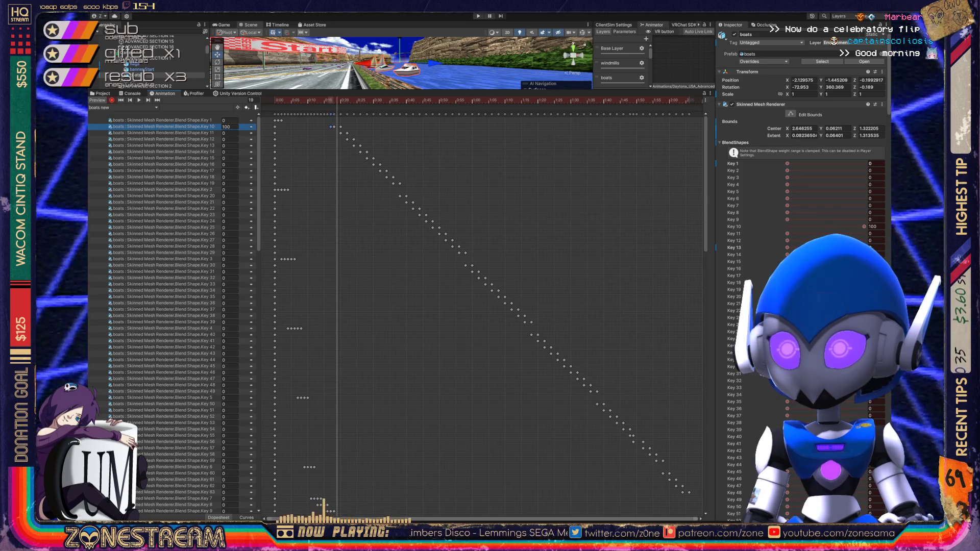
pyautogui.press('.')
pyautogui.press('.')
pyautogui.click(164, 133)
pyautogui.press('Return')
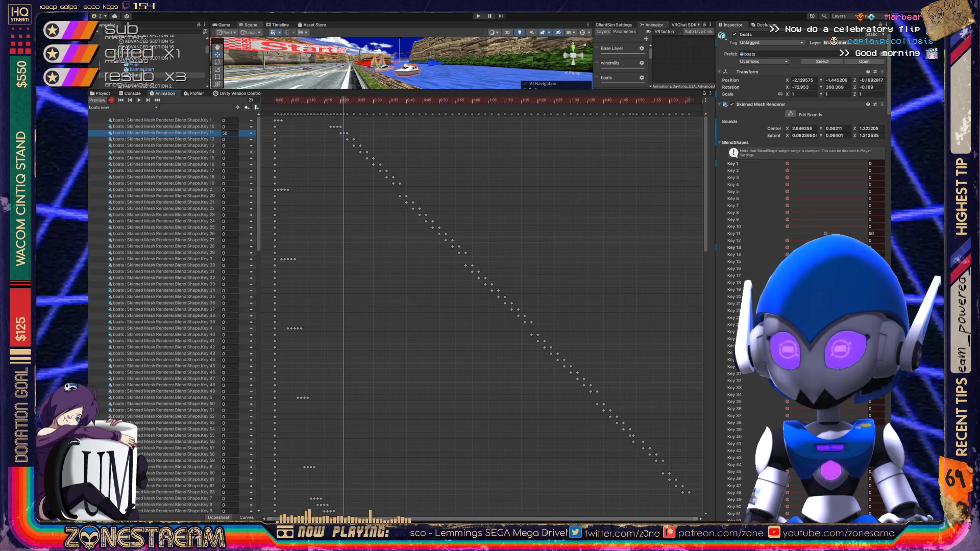
# - Key Key 12 and Key 13 at 50 around frames 21–23, then zero Key 13 at frame 26
pyautogui.press('.')
pyautogui.press(',')
pyautogui.click(229, 139)
pyautogui.write('50')
pyautogui.press('.')
pyautogui.press('.')
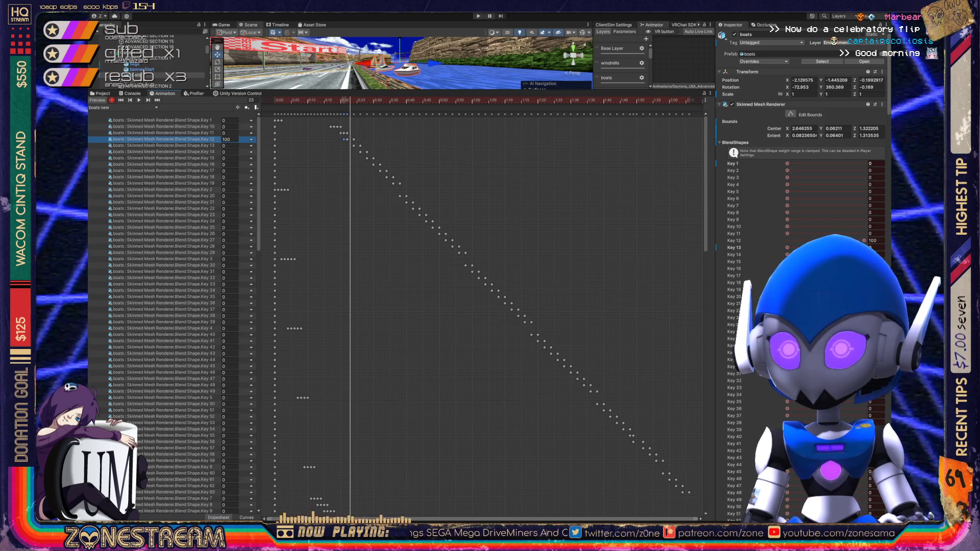
pyautogui.write('50')
pyautogui.press('Tab')
pyautogui.write('50')
pyautogui.press('Return')
pyautogui.press('.')
pyautogui.press('.')
pyautogui.press('.')
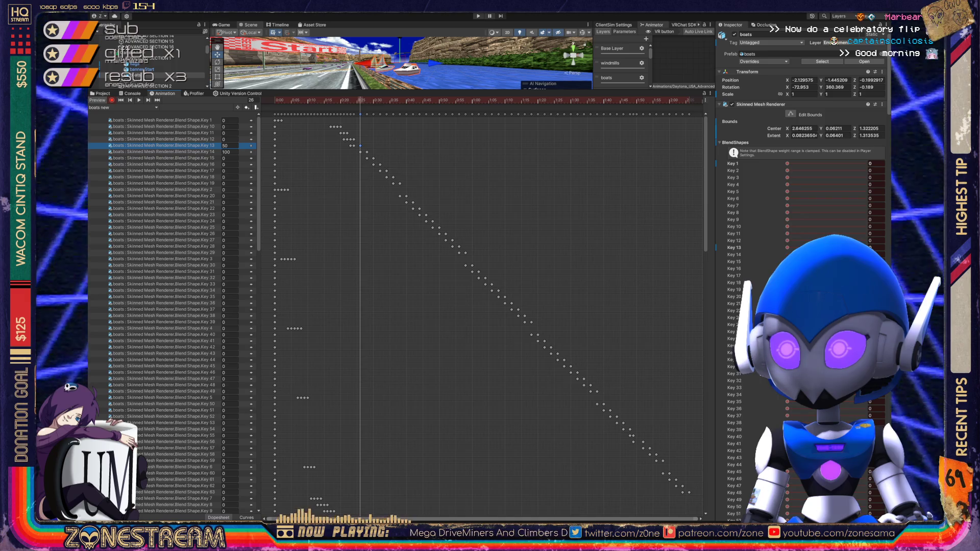
pyautogui.write('0')
pyautogui.press('Return')
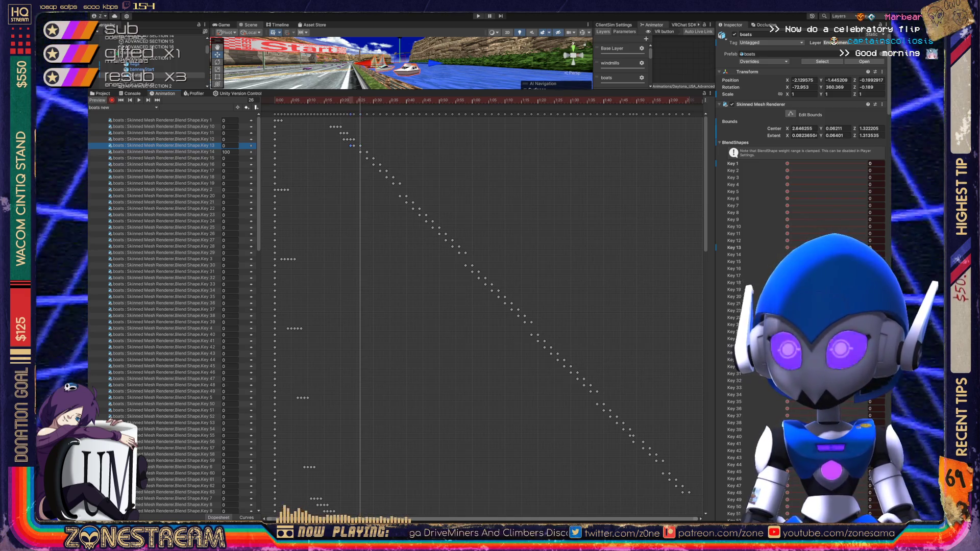
pyautogui.press(',')
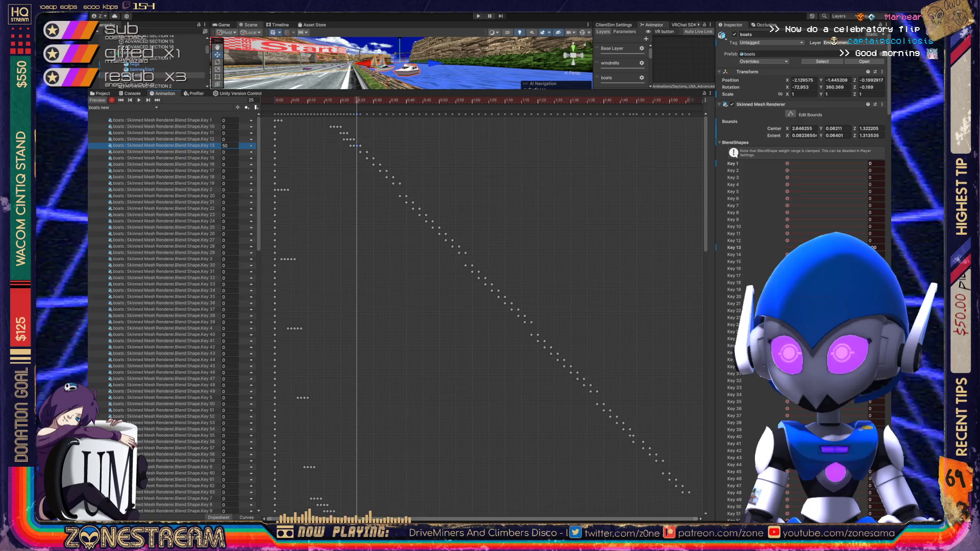
# - Key Keys 14, 15 and 16 at 50 on successive frames 25 to 29
pyautogui.click(230, 152)
pyautogui.write('50')
pyautogui.press('Return')
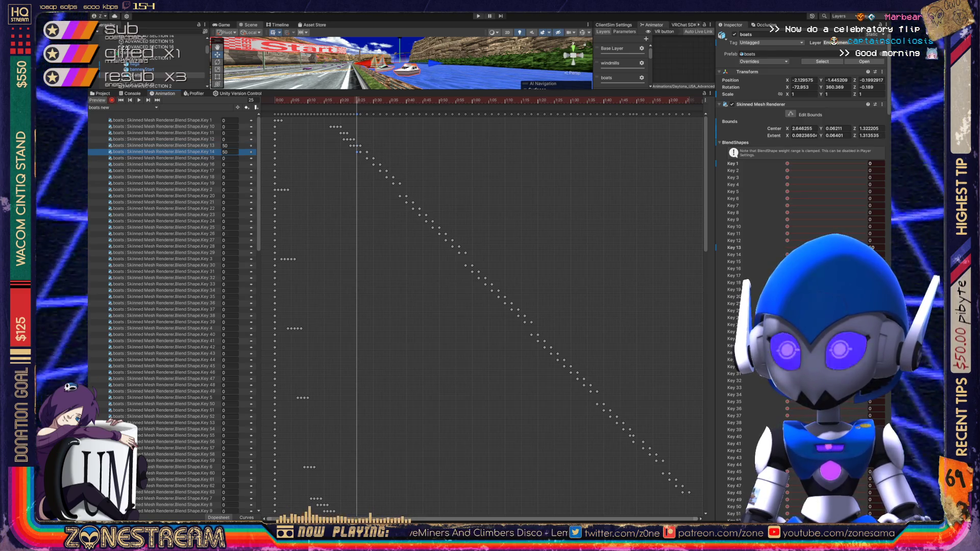
pyautogui.press('.')
pyautogui.press('.')
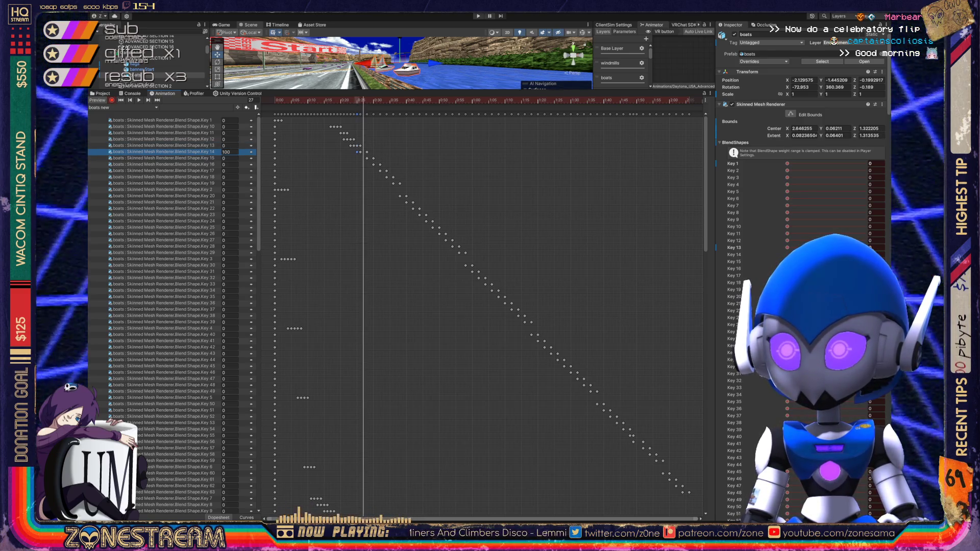
pyautogui.click(230, 159)
pyautogui.write('50')
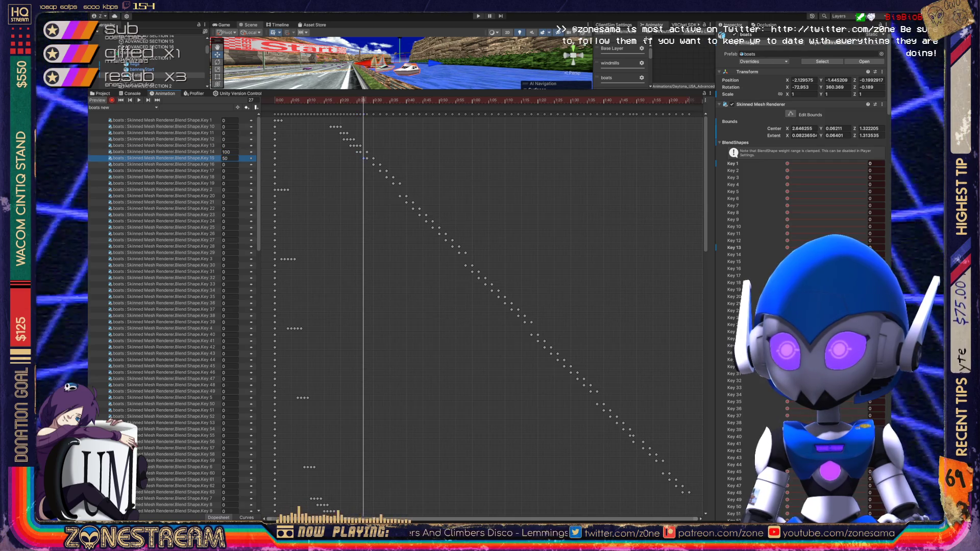
pyautogui.press('Return')
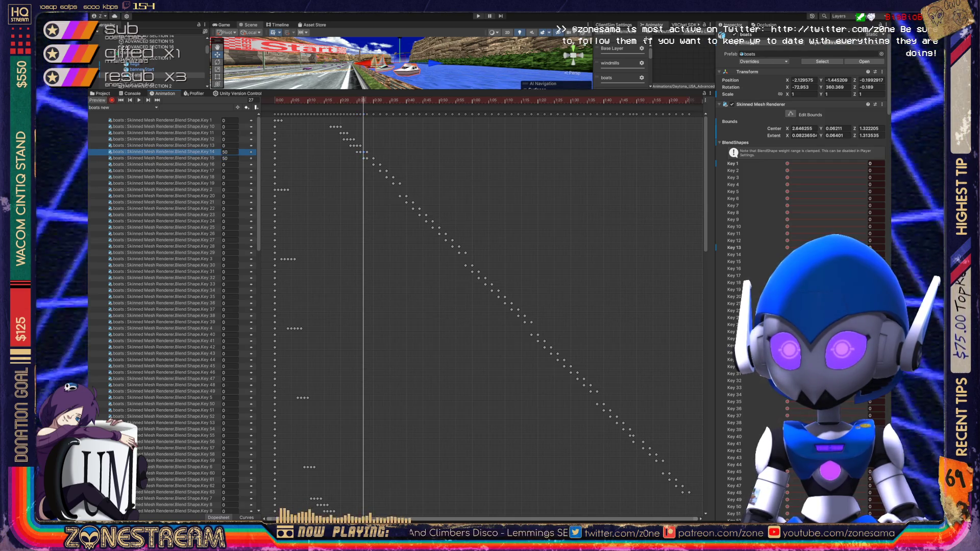
pyautogui.press('.')
pyautogui.press('.')
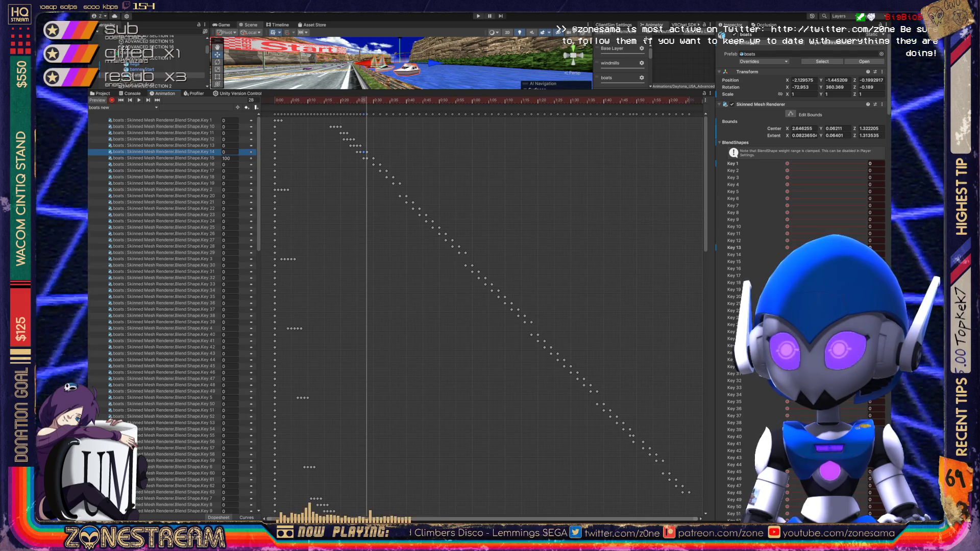
pyautogui.click(163, 157)
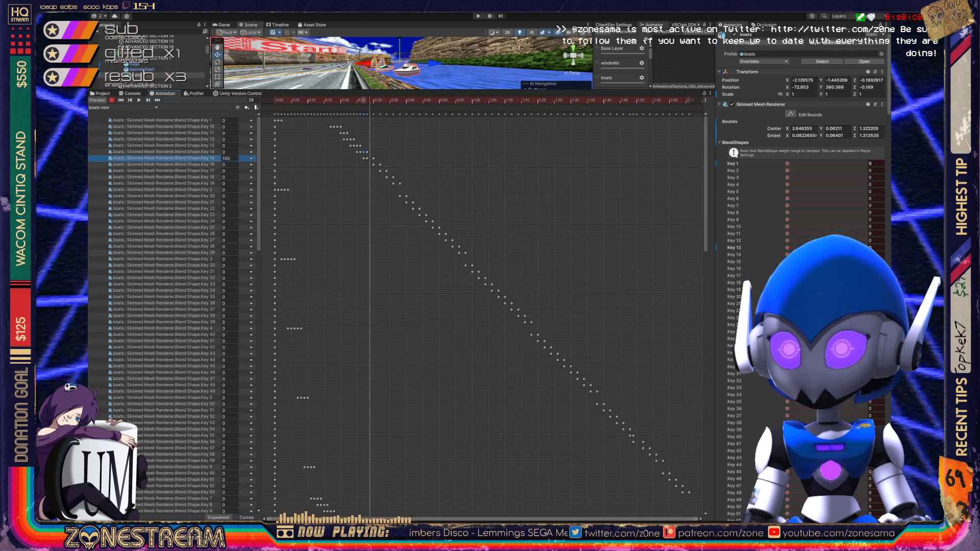
pyautogui.click(163, 165)
pyautogui.write('50')
pyautogui.press('Return')
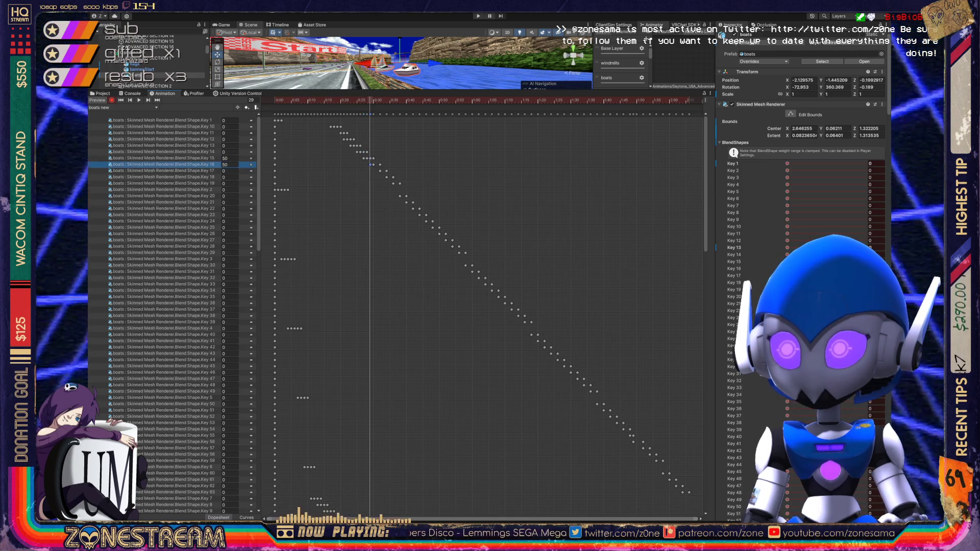
# - Key Key 17 at 50 on frame 31, then Keys 42 and 43 at 50 near frame 83, and select Key 44
pyautogui.press('.')
pyautogui.press('.')
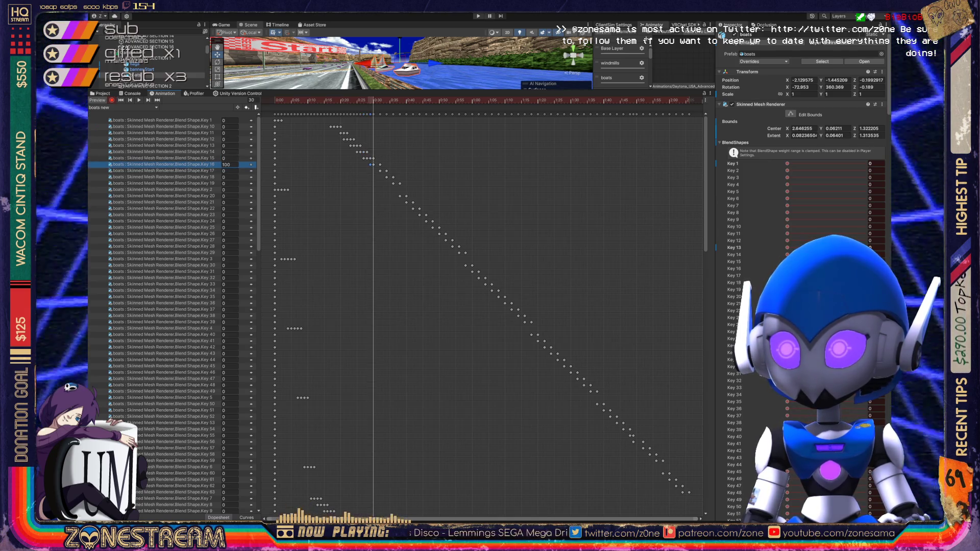
pyautogui.click(163, 171)
pyautogui.write('50')
pyautogui.press('Return')
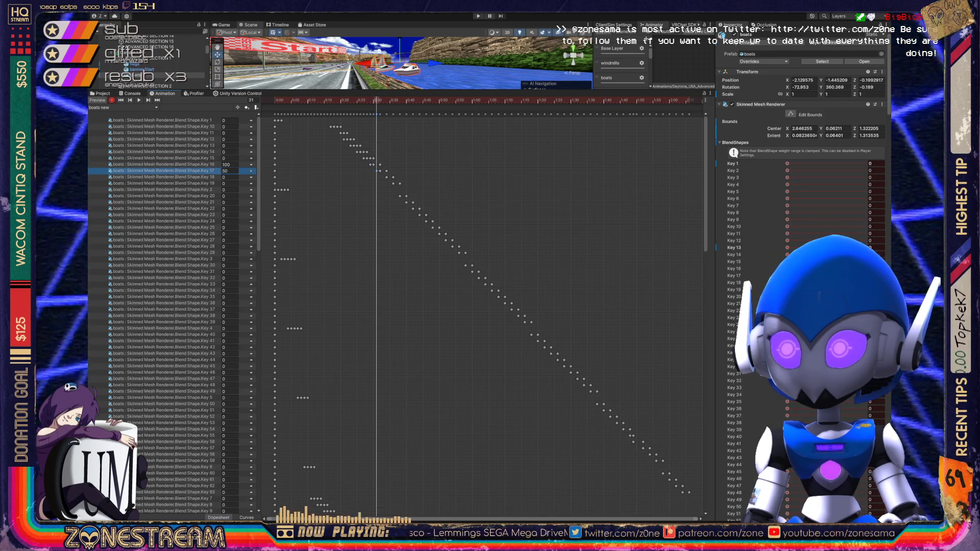
pyautogui.click(163, 165)
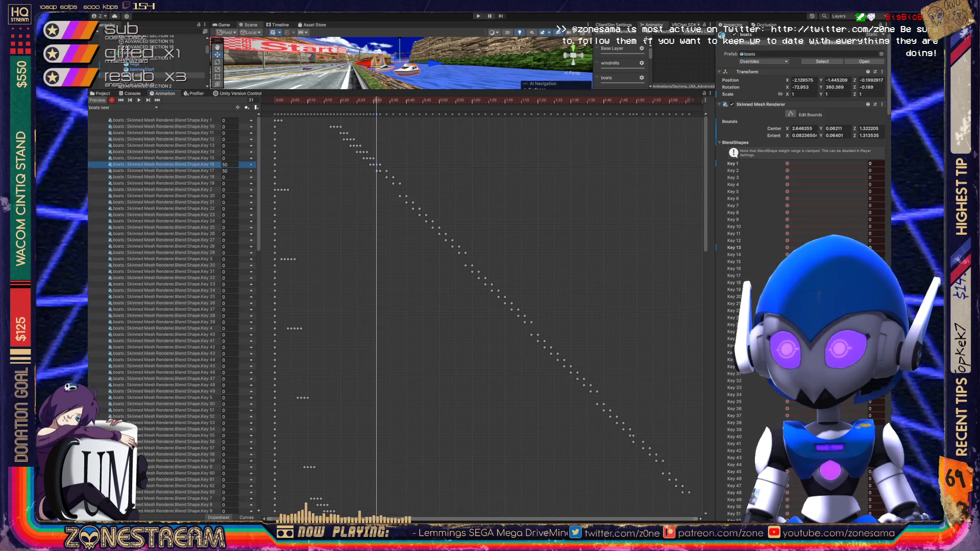
pyautogui.press('.')
pyautogui.press('.')
pyautogui.write('50')
pyautogui.press('Return')
pyautogui.click(225, 353)
pyautogui.write('50')
pyautogui.press('Return')
pyautogui.press('.')
pyautogui.press('.')
pyautogui.click(224, 359)
# - Key Key 44 at 50, then Key 45 at 100 on frame 87 and 50 on frame 89
pyautogui.write('50')
pyautogui.press('Return')
pyautogui.press('.')
pyautogui.press('.')
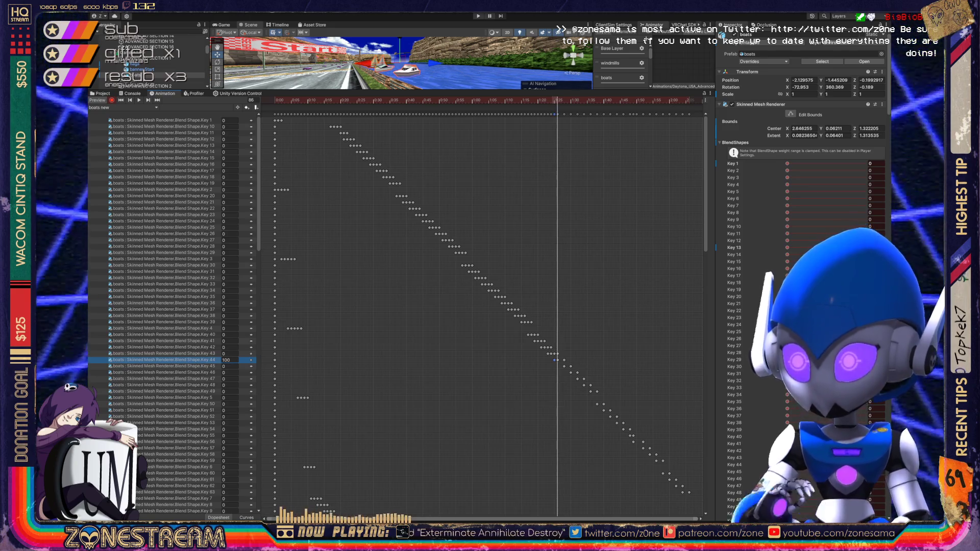
pyautogui.click(225, 366)
pyautogui.write('100')
pyautogui.press('Return')
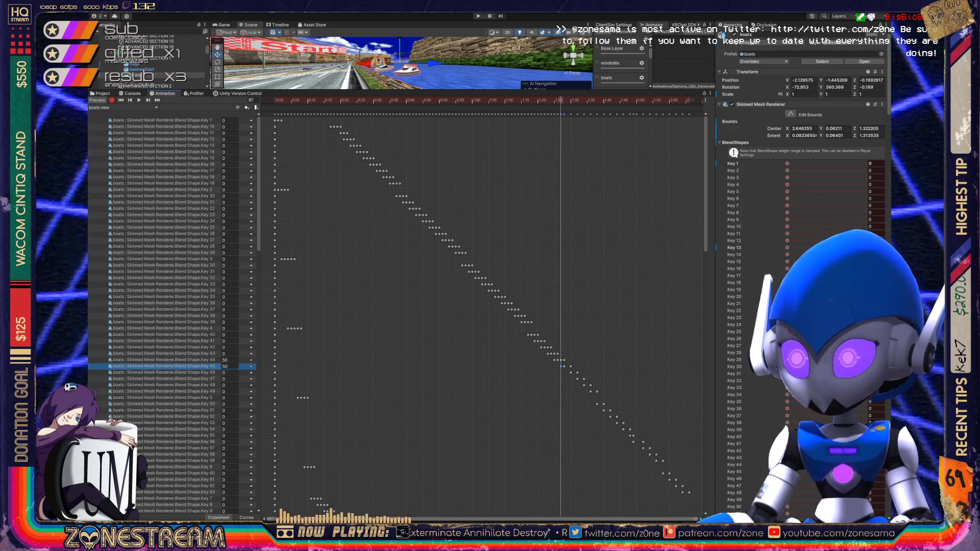
pyautogui.press('.')
pyautogui.press('.')
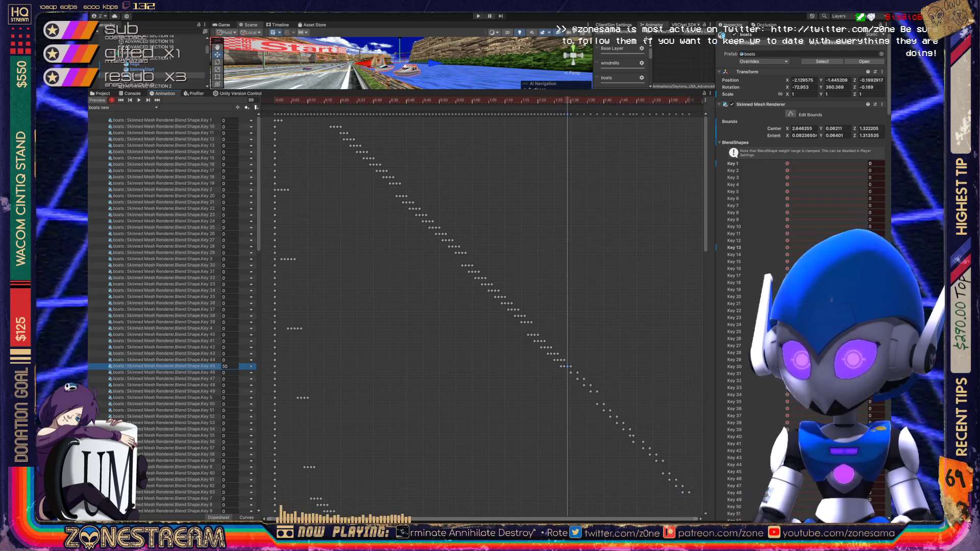
pyautogui.write('50')
pyautogui.press('Return')
pyautogui.click(225, 372)
pyautogui.press('.')
pyautogui.press('.')
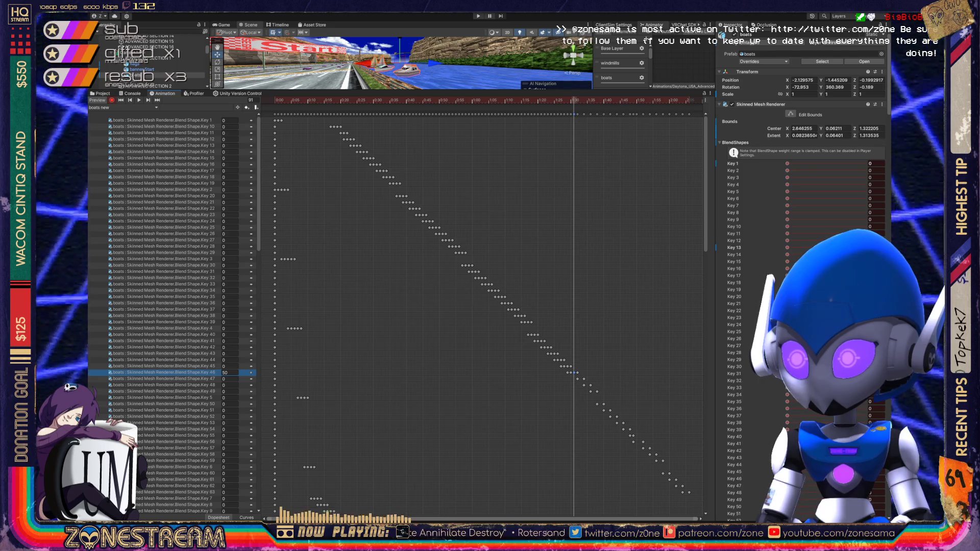
# - Move the playhead from frame 91 to 96 and key Key 50 at 50
pyautogui.click(164, 379)
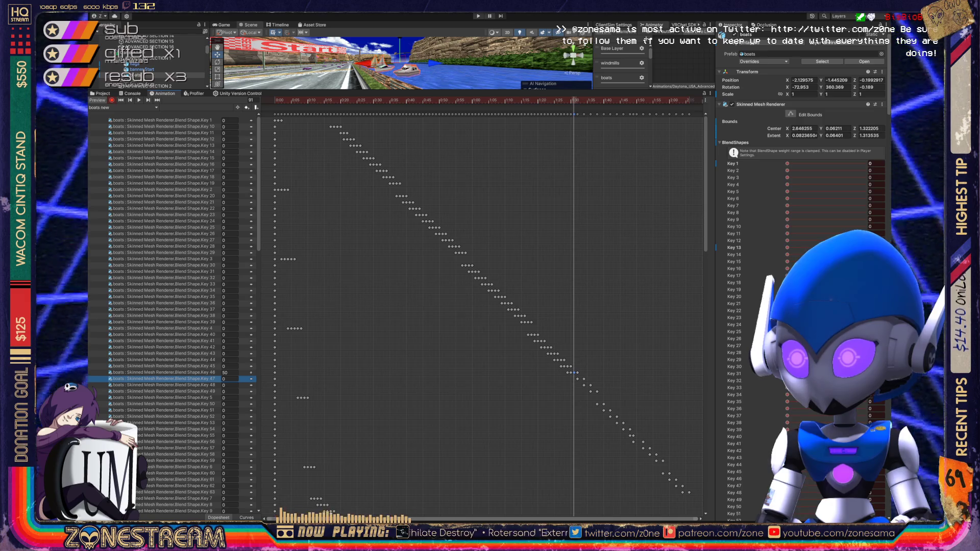
pyautogui.press('.')
pyautogui.press('.')
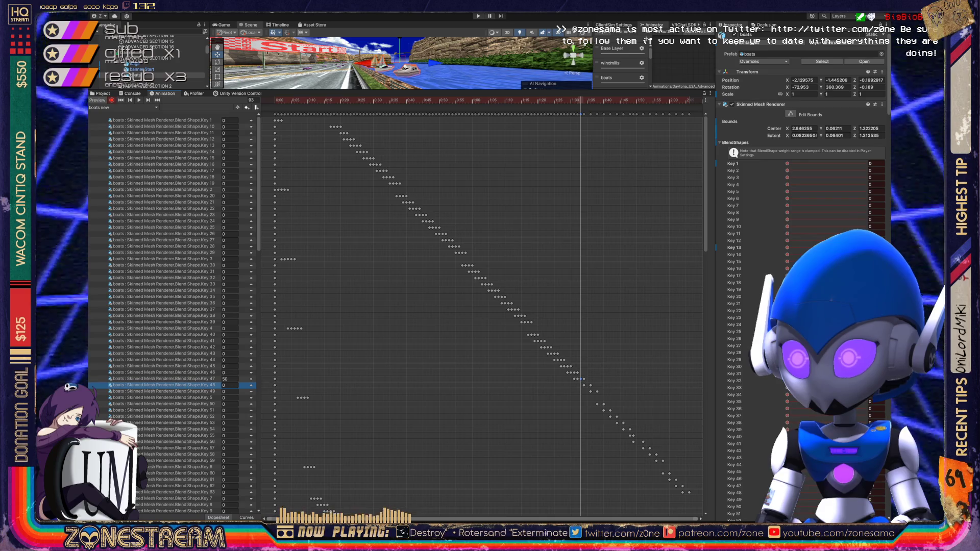
pyautogui.press('.')
pyautogui.press('.')
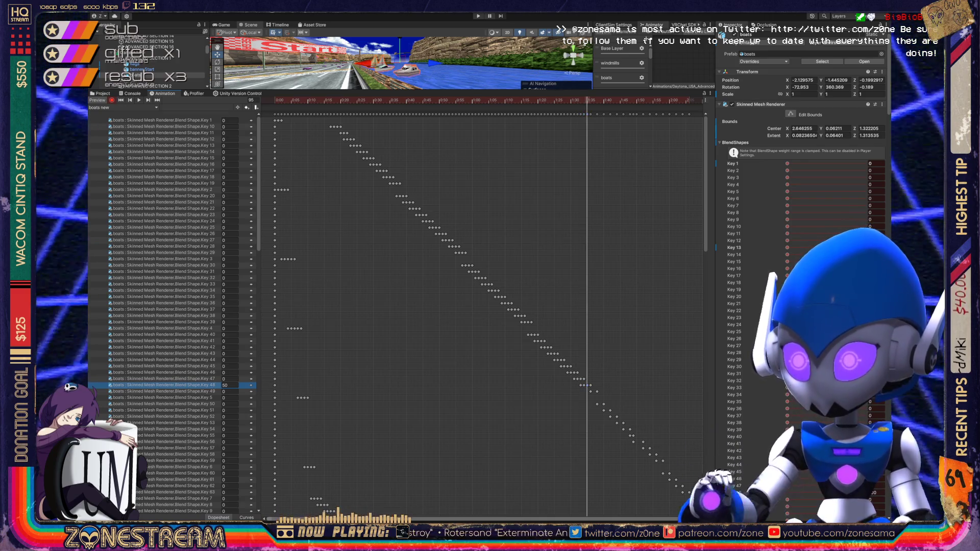
pyautogui.press('.')
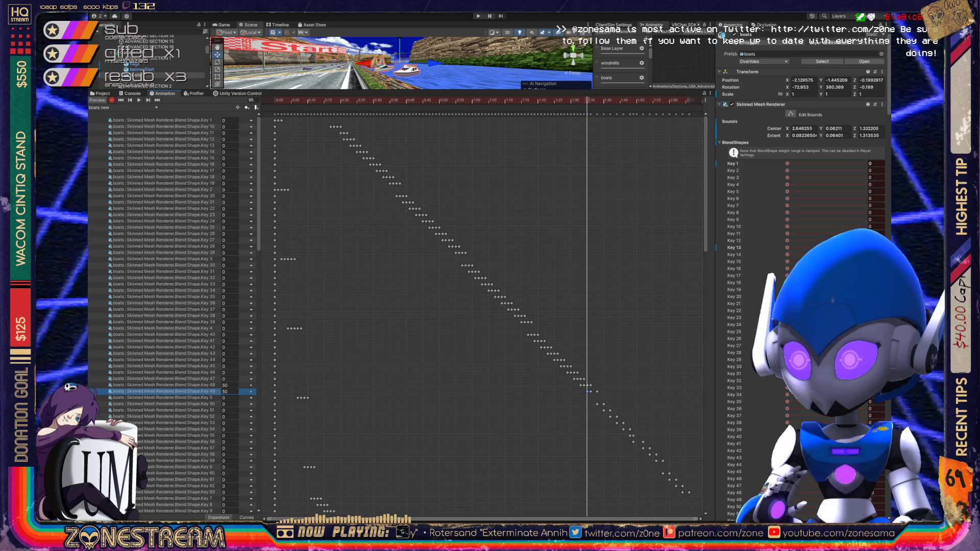
pyautogui.press('.')
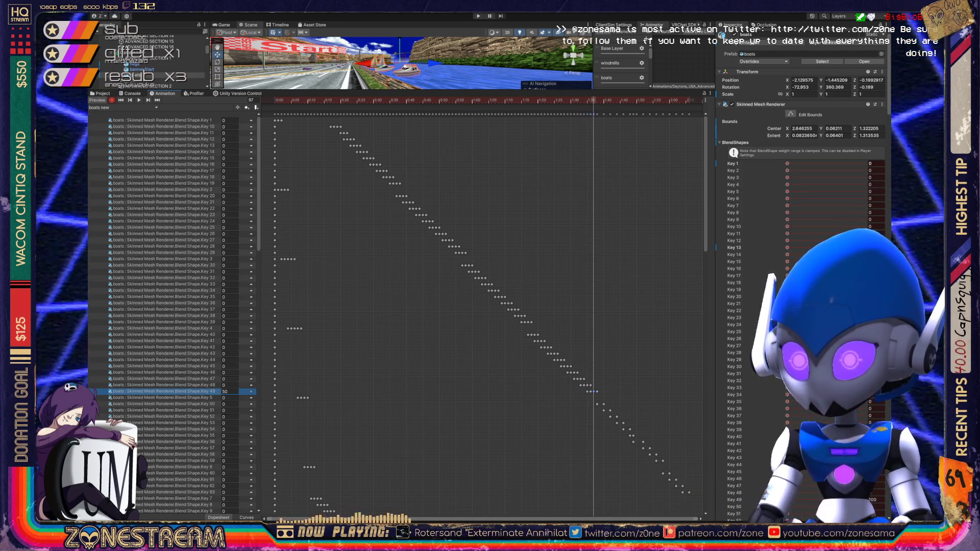
pyautogui.click(227, 404)
pyautogui.write('50')
pyautogui.press('Return')
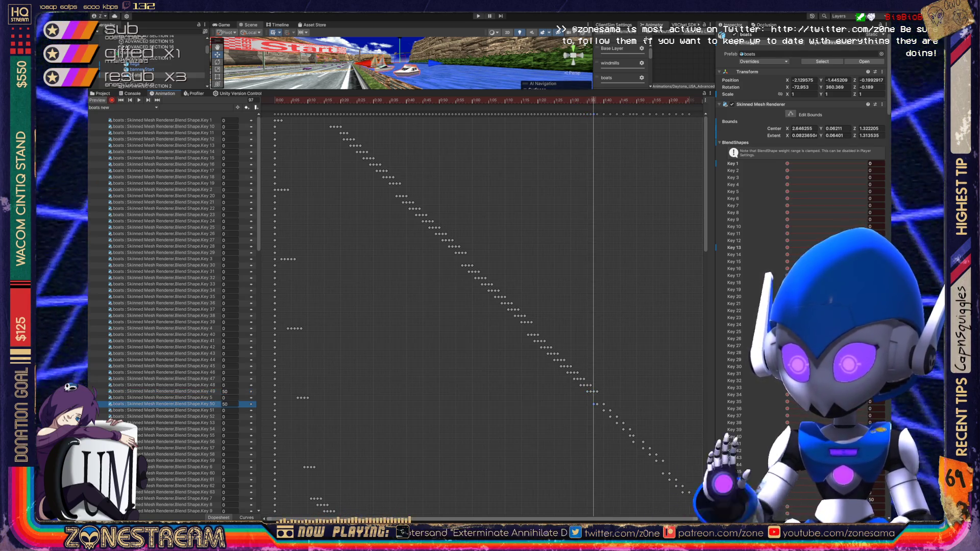
# - Key Key 51 at 50, Key 52 at 100 and Key 53 at 50 across frames 99–102
pyautogui.press('.')
pyautogui.press('.')
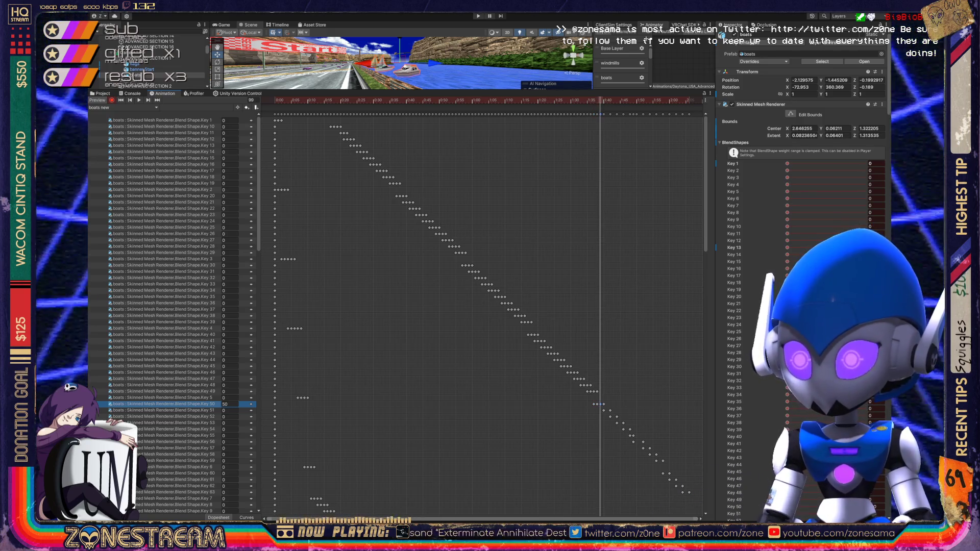
pyautogui.click(227, 410)
pyautogui.write('50')
pyautogui.press('Return')
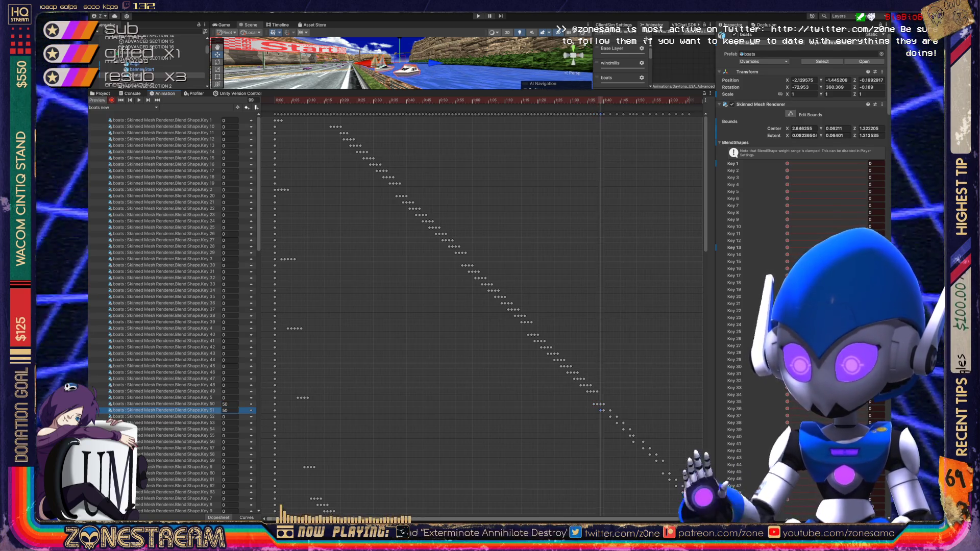
pyautogui.press('.')
pyautogui.press('.')
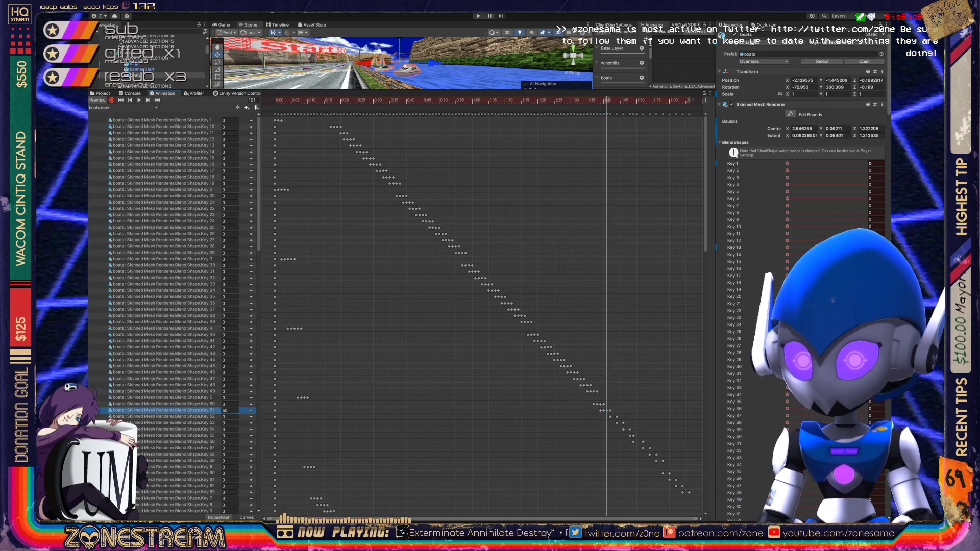
pyautogui.click(228, 417)
pyautogui.write('100')
pyautogui.press('Return')
pyautogui.press('.')
pyautogui.press('.')
pyautogui.click(227, 423)
pyautogui.write('50')
pyautogui.press('Return')
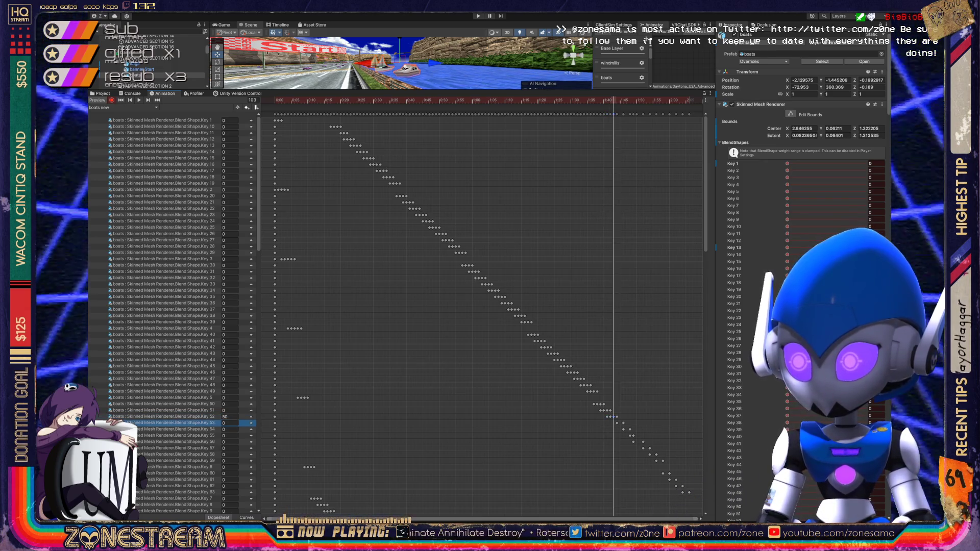
pyautogui.press('.')
pyautogui.press('.')
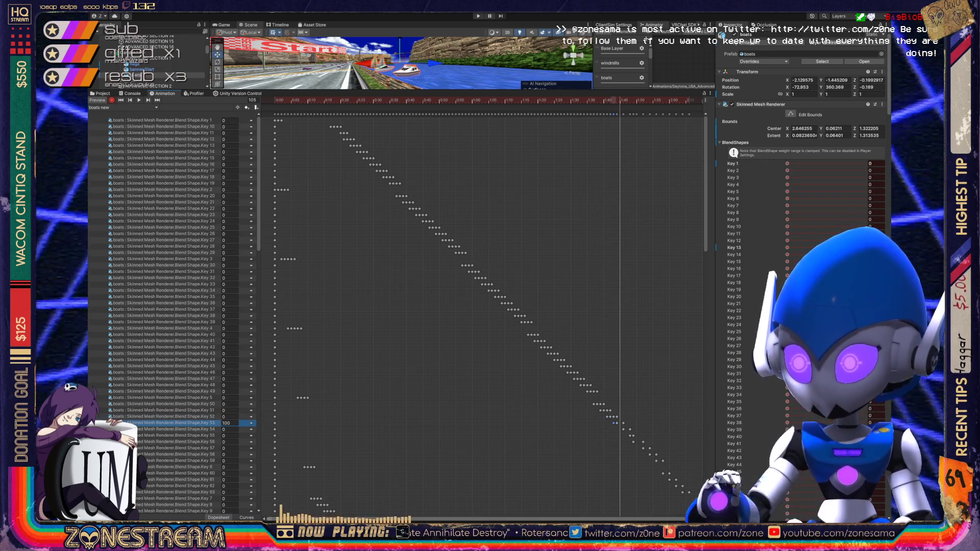
# - Key Key 54 and Key 55 at 50 on staggered frames
pyautogui.click(227, 429)
pyautogui.write('50')
pyautogui.press('Return')
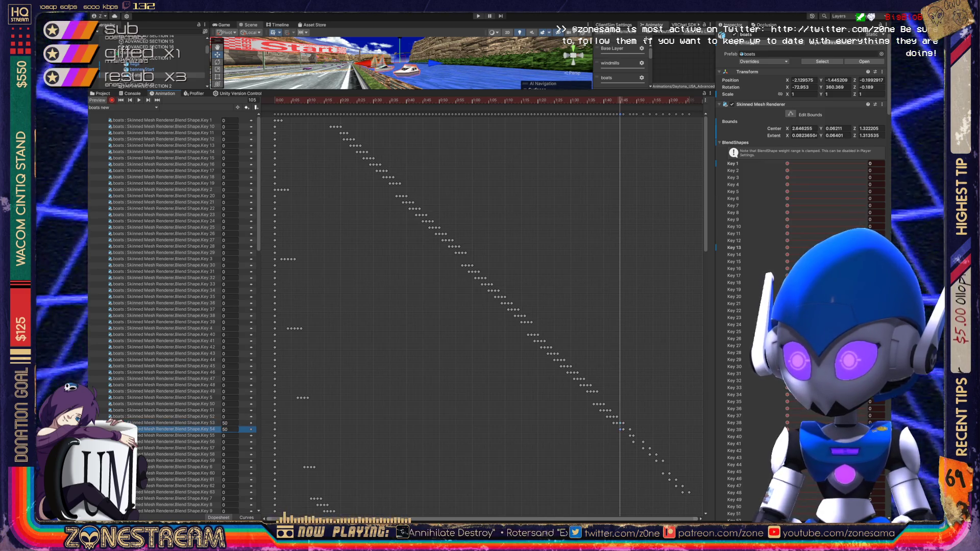
pyautogui.press('.')
pyautogui.press('.')
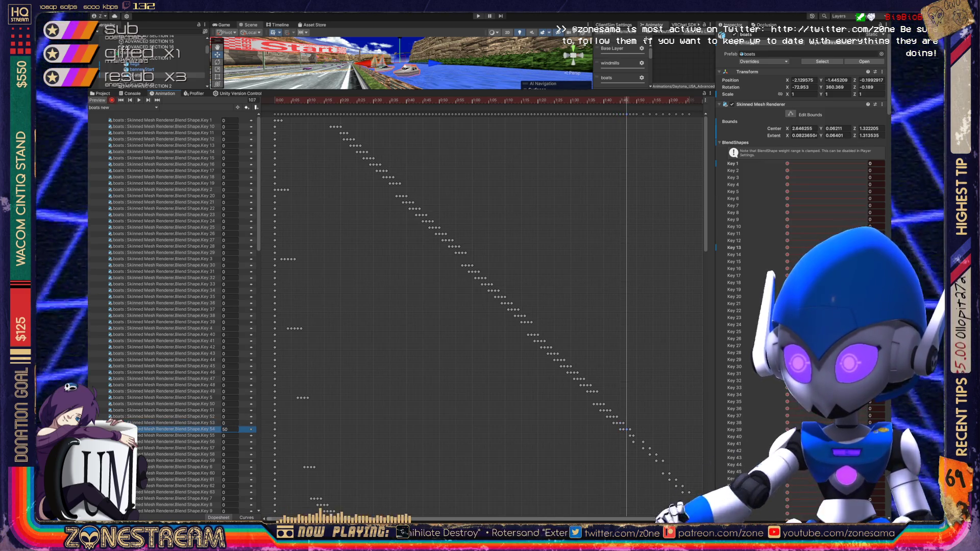
pyautogui.click(228, 435)
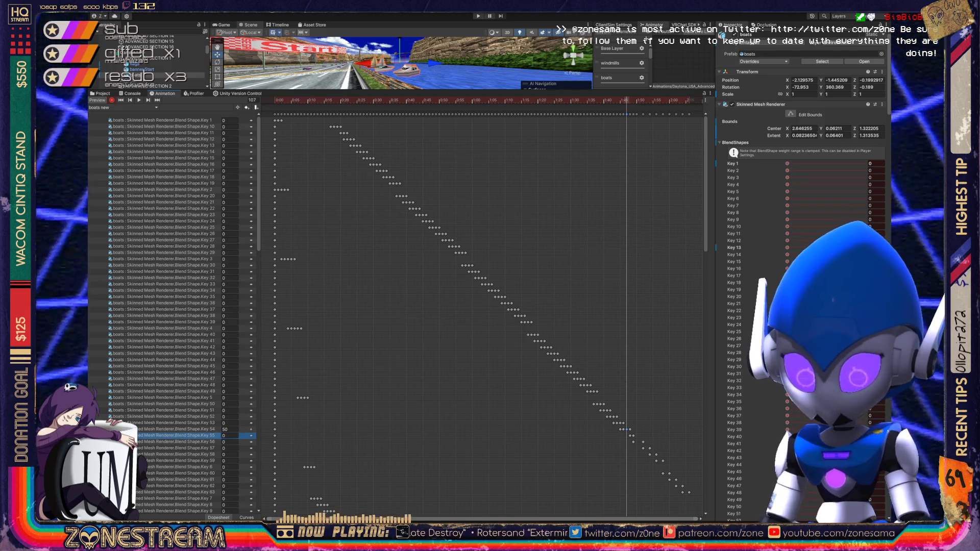
pyautogui.write('50')
pyautogui.press('Return')
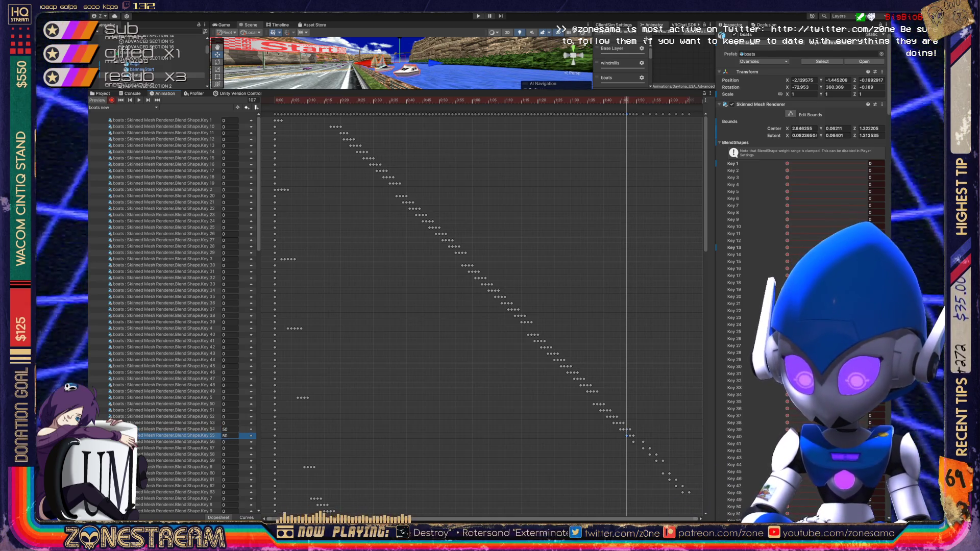
pyautogui.press('.')
pyautogui.press('.')
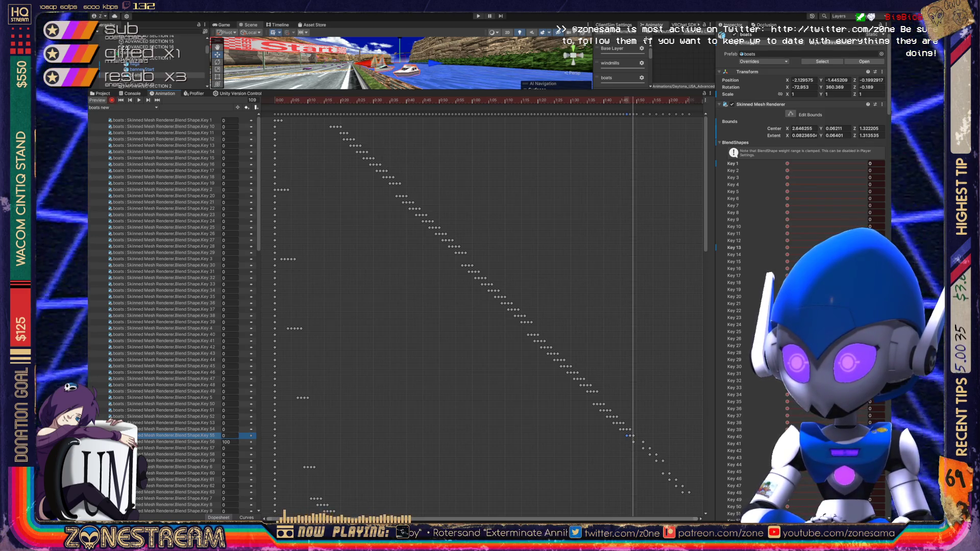
pyautogui.write('50')
pyautogui.press('Return')
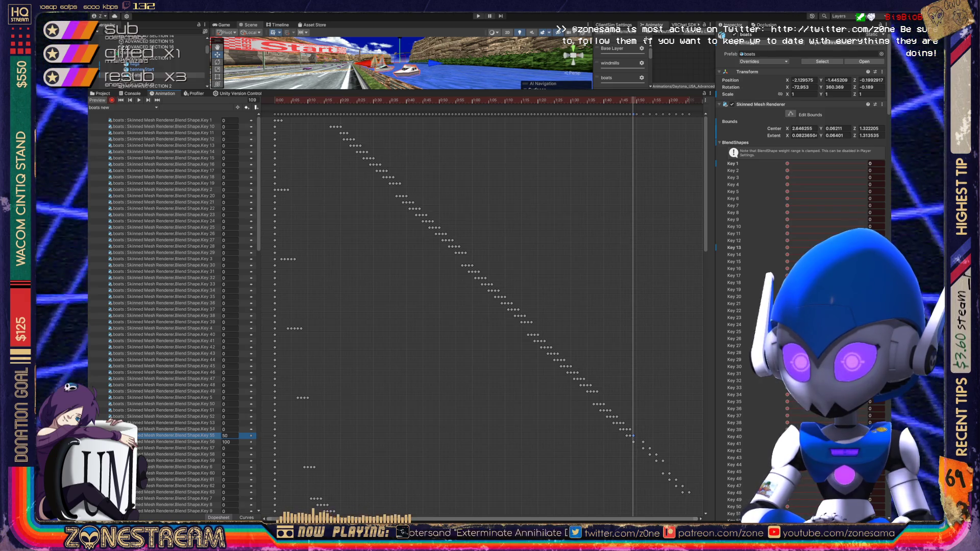
# - Zero Key 55's weight, check the blend by stepping back and forth, and key Key 56 at 50
pyautogui.press('.')
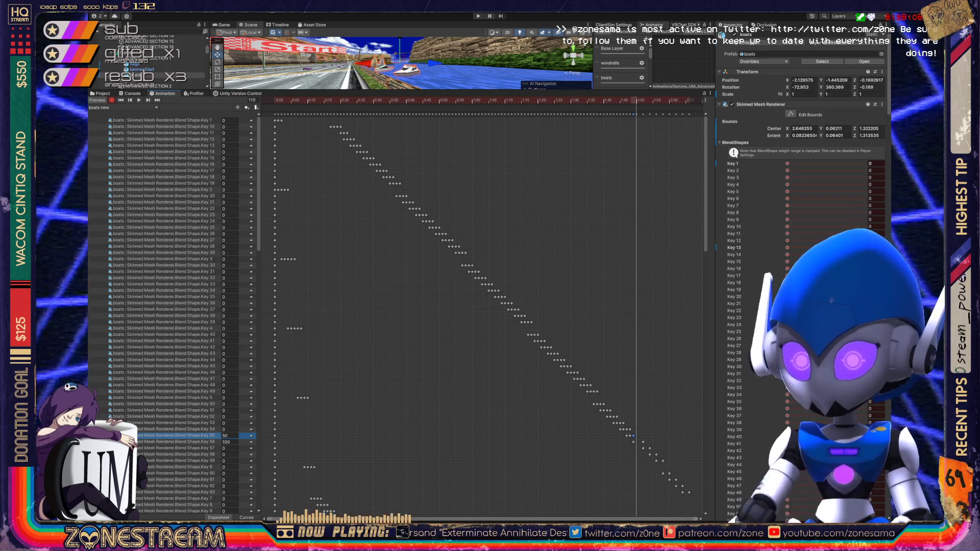
pyautogui.click(230, 435)
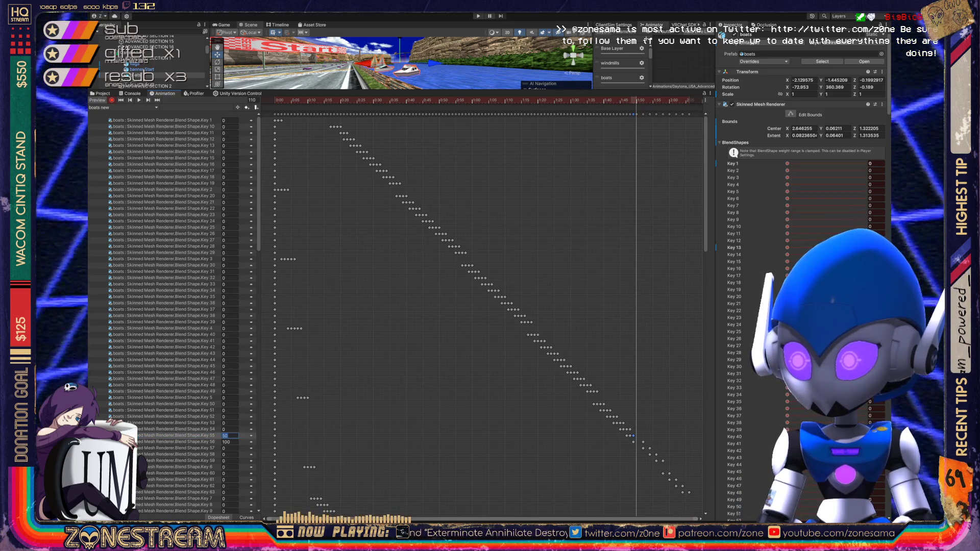
pyautogui.write('0')
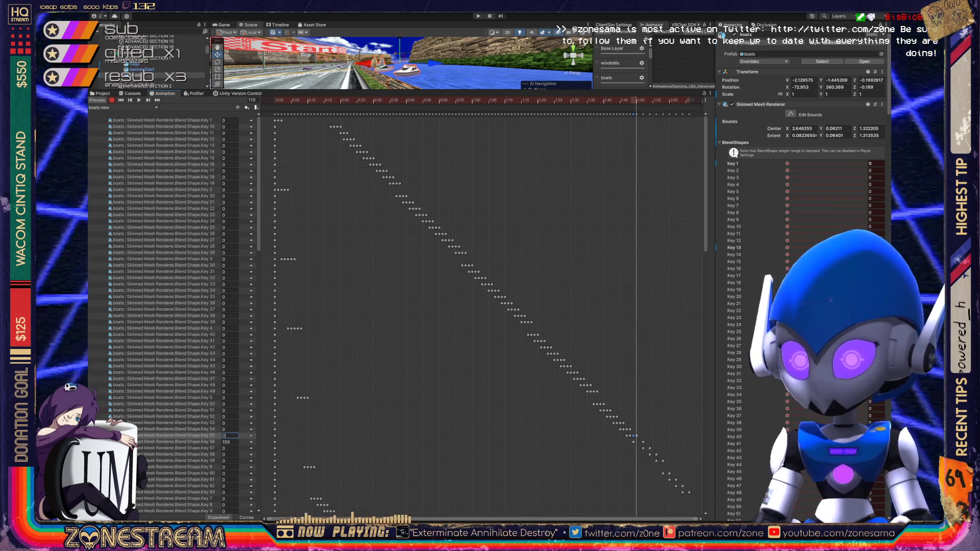
pyautogui.click(178, 442)
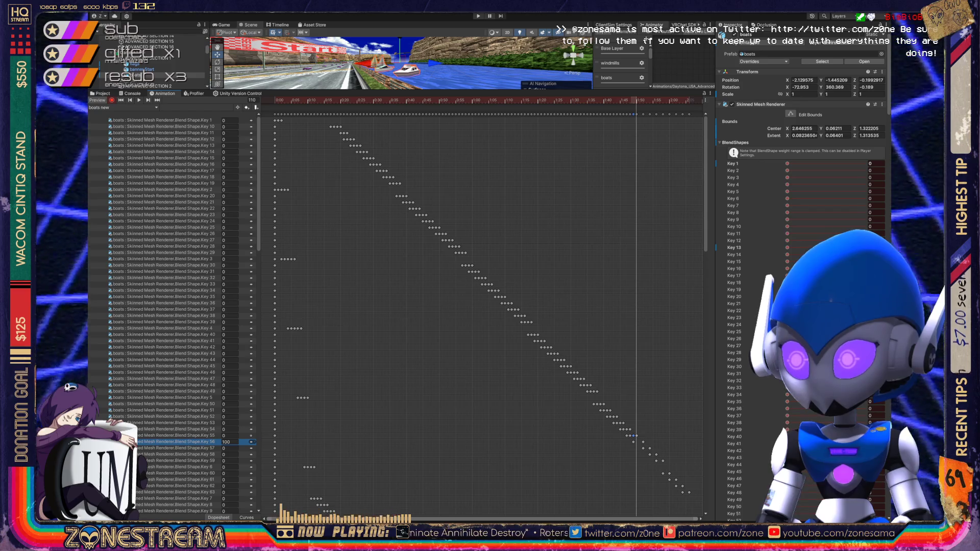
pyautogui.press(',')
pyautogui.press(',')
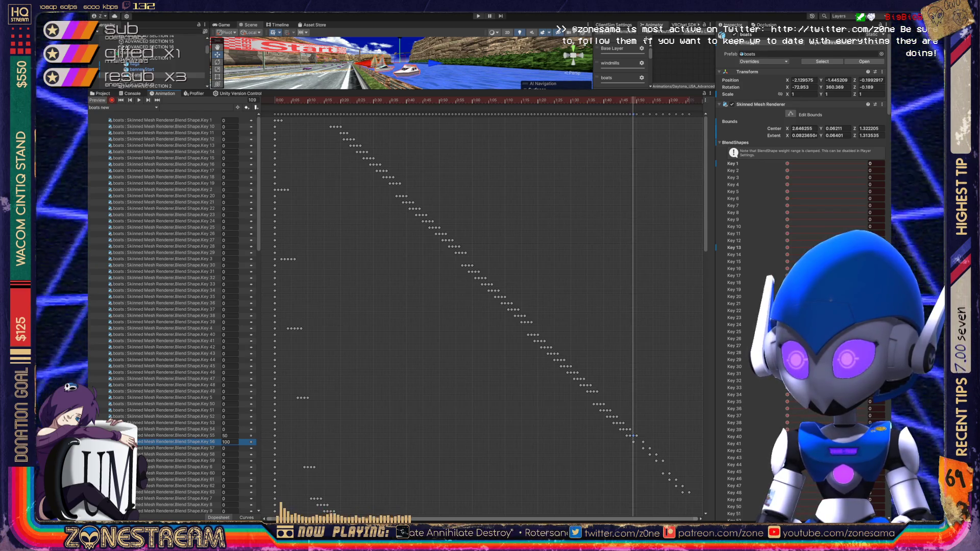
pyautogui.press(',')
pyautogui.press(',')
pyautogui.press('.')
pyautogui.press('.')
pyautogui.press('.')
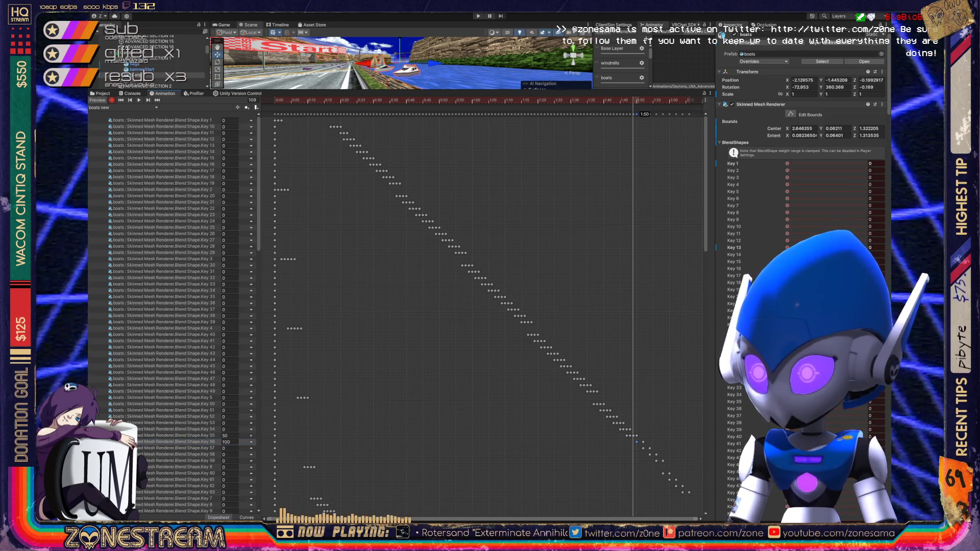
pyautogui.write('50')
pyautogui.press('Return')
pyautogui.press('.')
pyautogui.press('.')
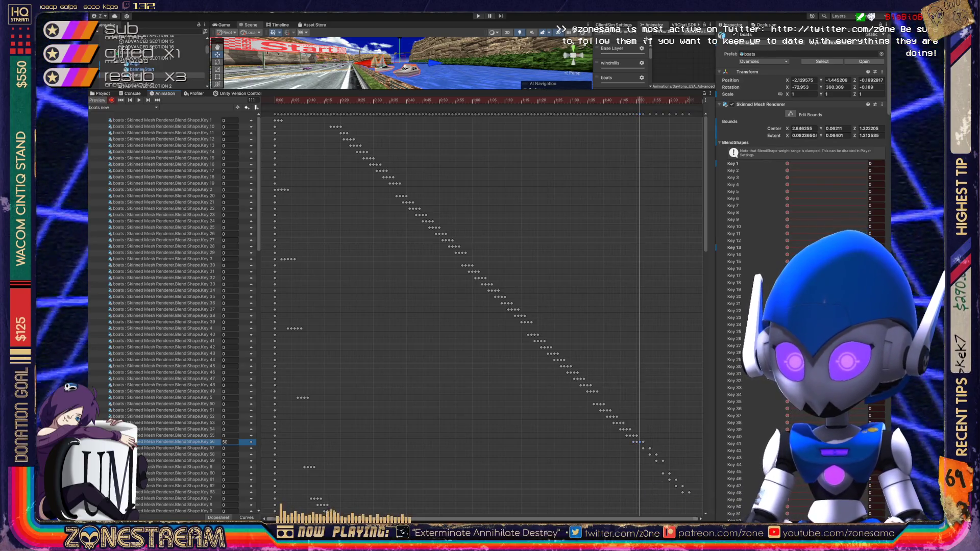
# - Step the playhead forward while selecting Keys 57, 58 and 60 in turn
pyautogui.click(179, 449)
pyautogui.press('.')
pyautogui.press('.')
pyautogui.click(179, 455)
pyautogui.press('.')
pyautogui.press('.')
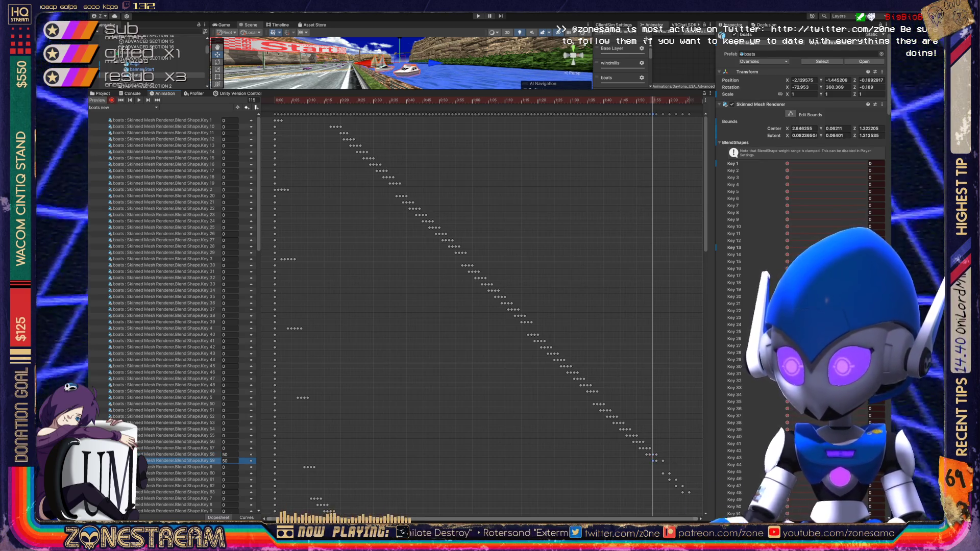
pyautogui.press('.')
pyautogui.press('.')
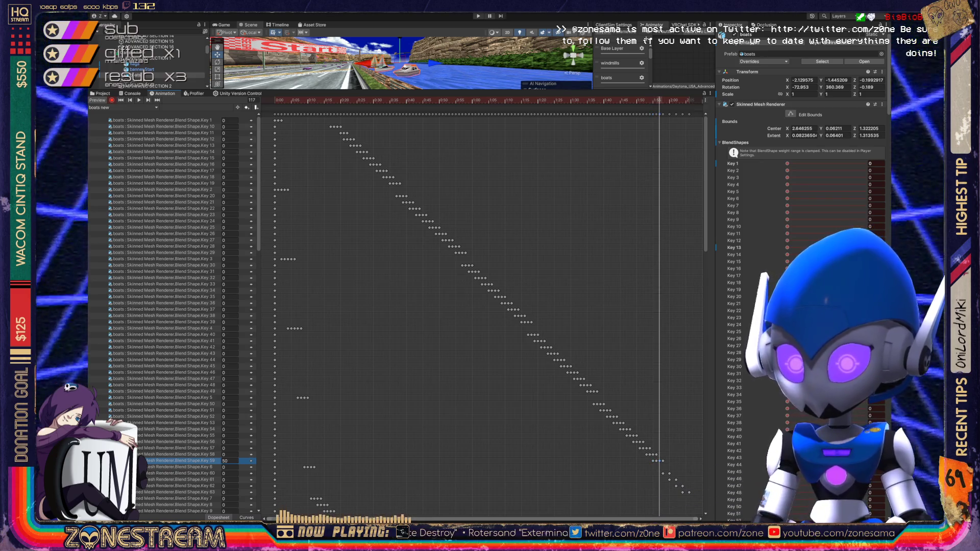
pyautogui.click(178, 473)
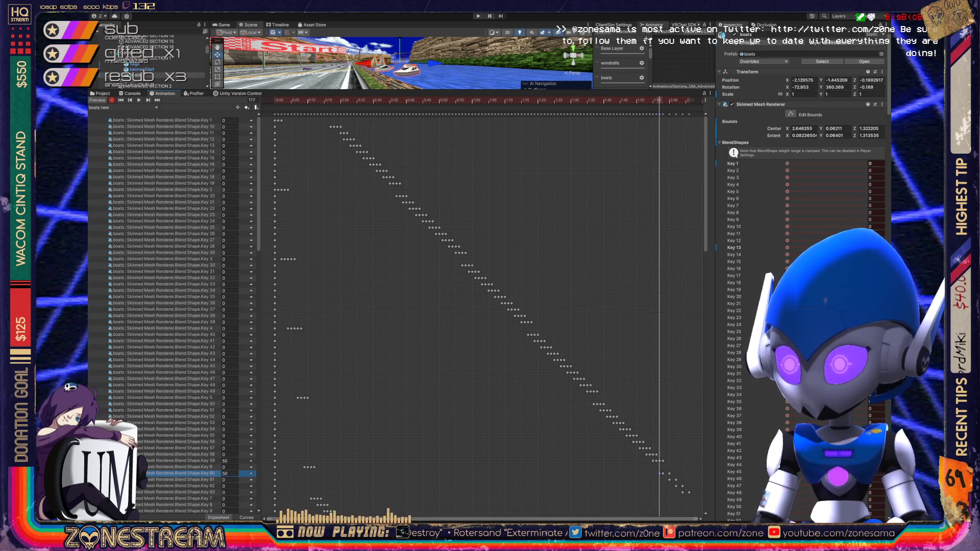
pyautogui.press('.')
pyautogui.press('.')
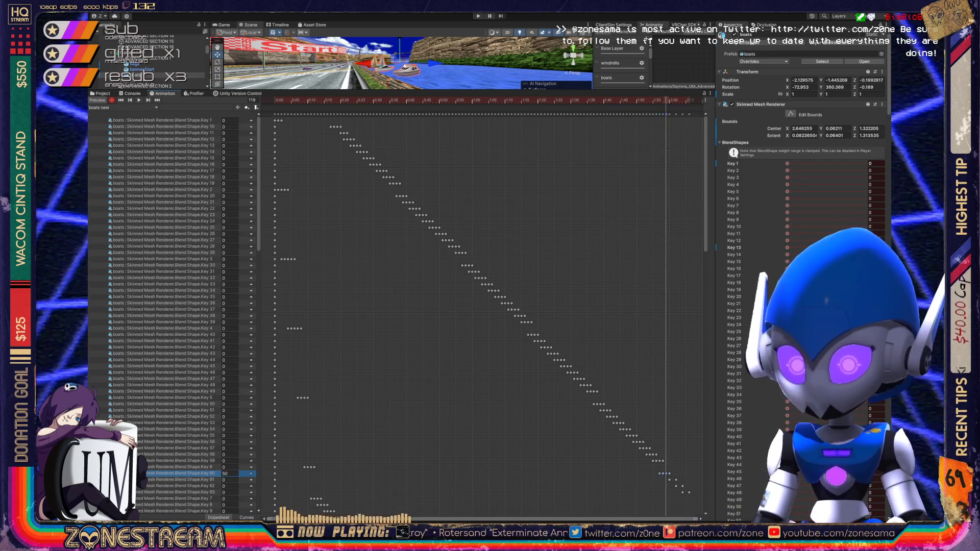
# - Continue through Keys 61 and 62, key Key 63 at 50, and select all blend-shape tracks
pyautogui.click(179, 479)
pyautogui.press('.')
pyautogui.press('.')
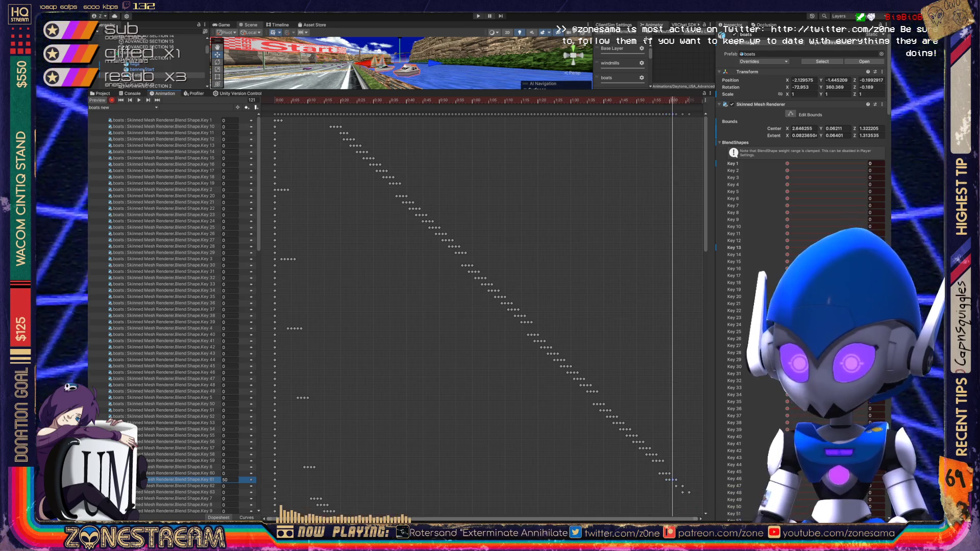
pyautogui.click(179, 486)
pyautogui.press('.')
pyautogui.press('.')
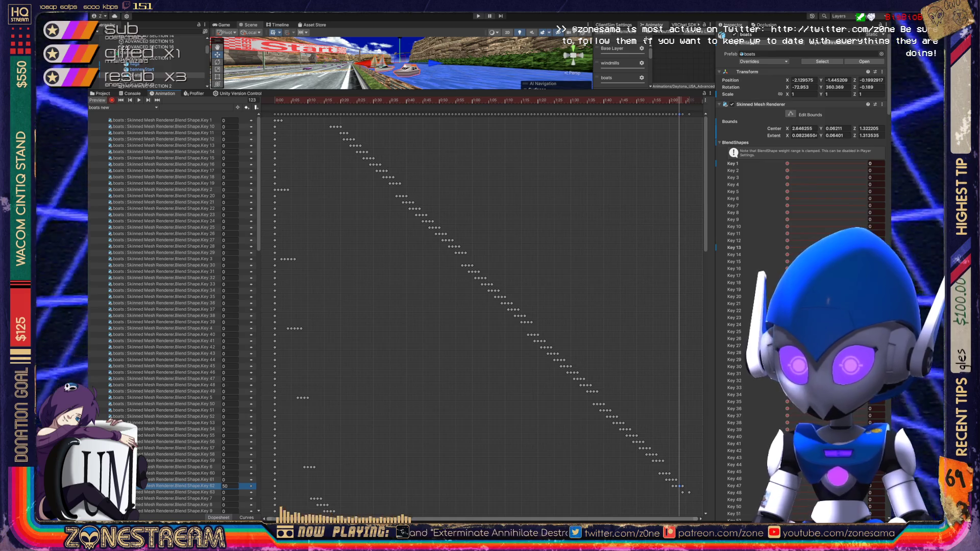
pyautogui.click(179, 492)
pyautogui.press('.')
pyautogui.press('.')
pyautogui.write('50')
pyautogui.press('Return')
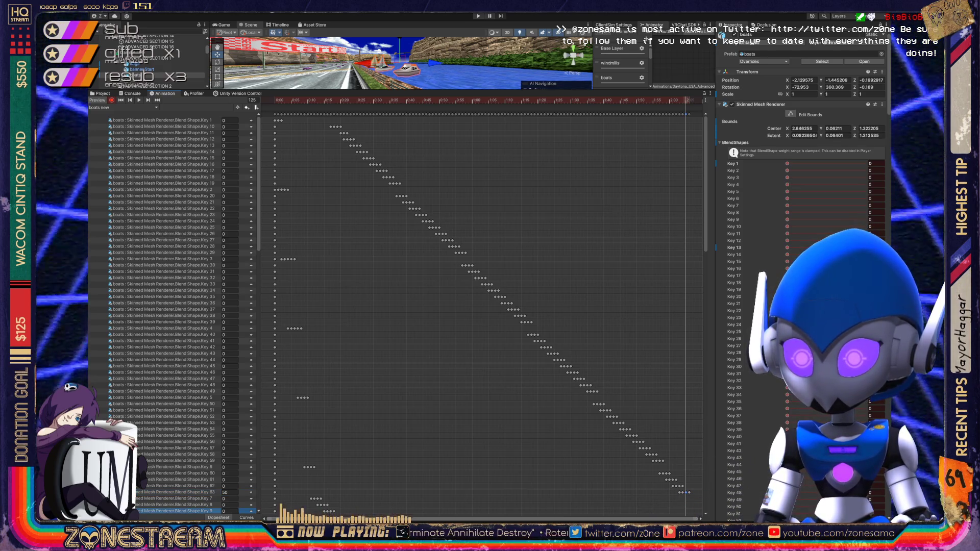
pyautogui.hotkey('ctrl', 'a')
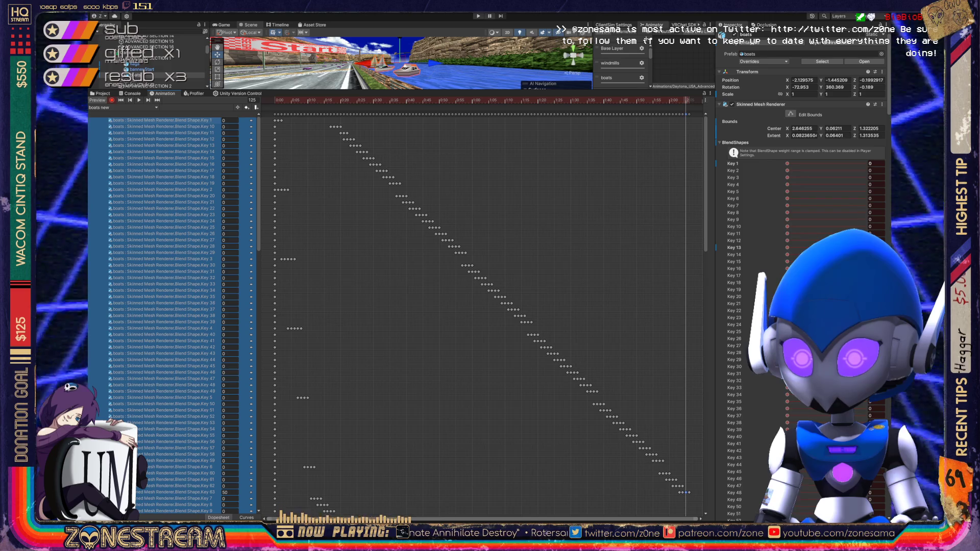
pyautogui.hotkey('ctrl', 'Tab')
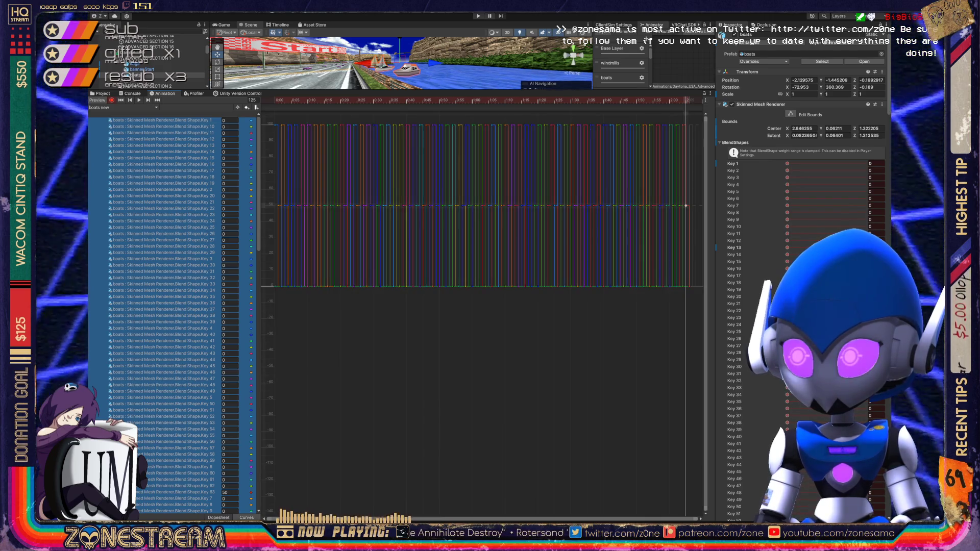
pyautogui.press('f')
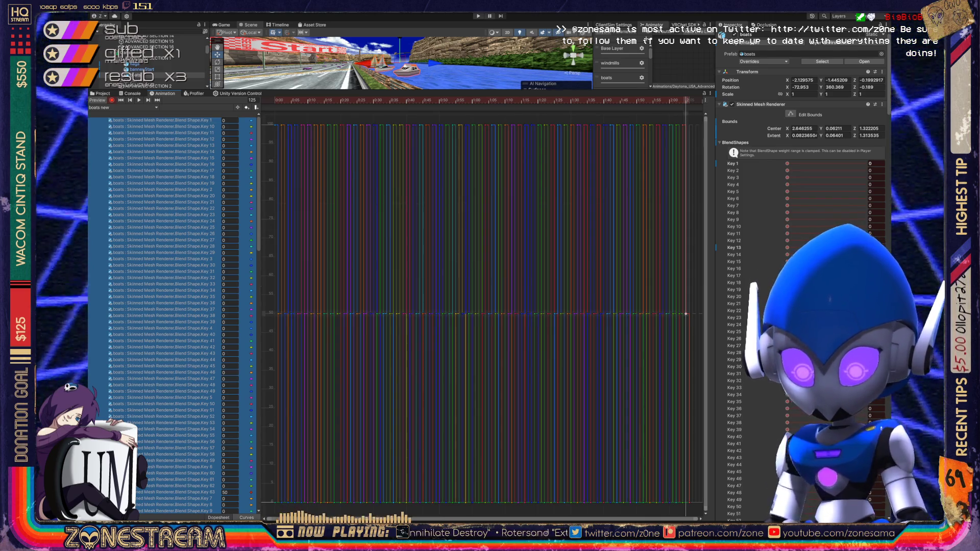
pyautogui.hotkey('ctrl', 'a')
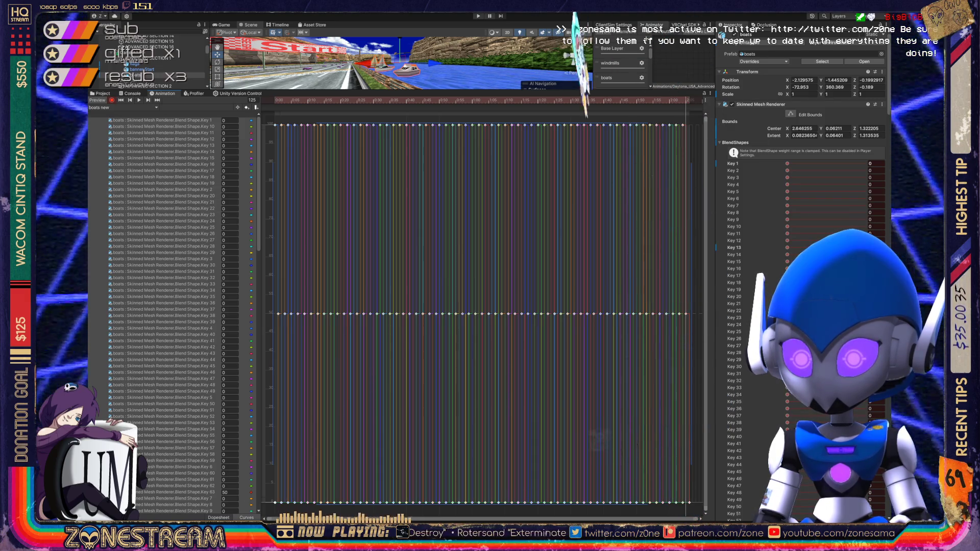
pyautogui.press('c')
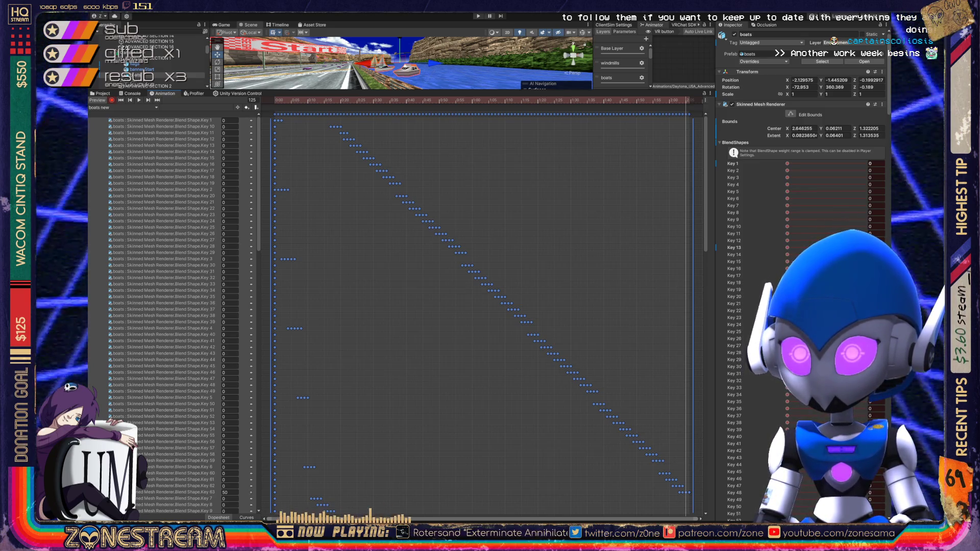
pyautogui.press('Escape')
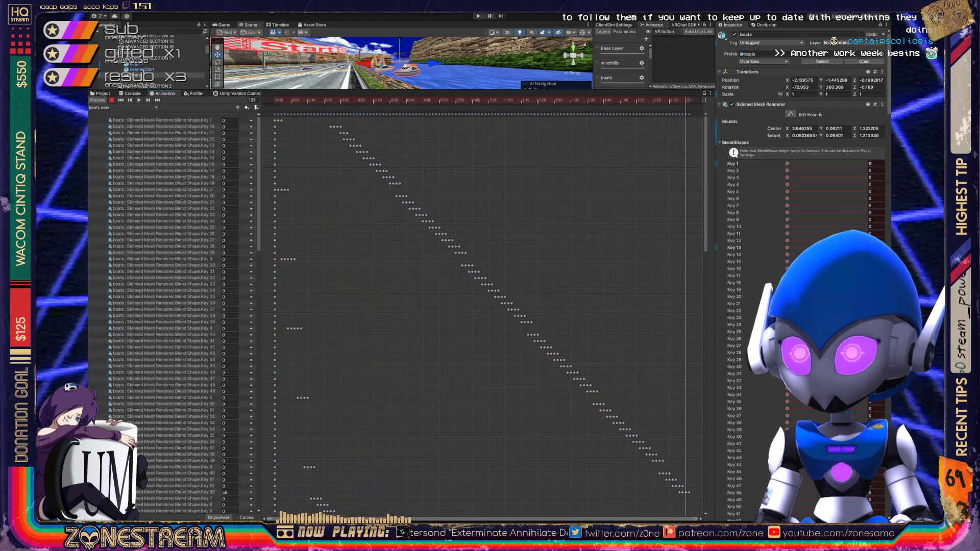
pyautogui.moveTo(272, 117)
pyautogui.mouseDown()
pyautogui.moveTo(463, 365)
pyautogui.moveTo(617, 490)
pyautogui.moveTo(693, 514)
pyautogui.mouseUp()
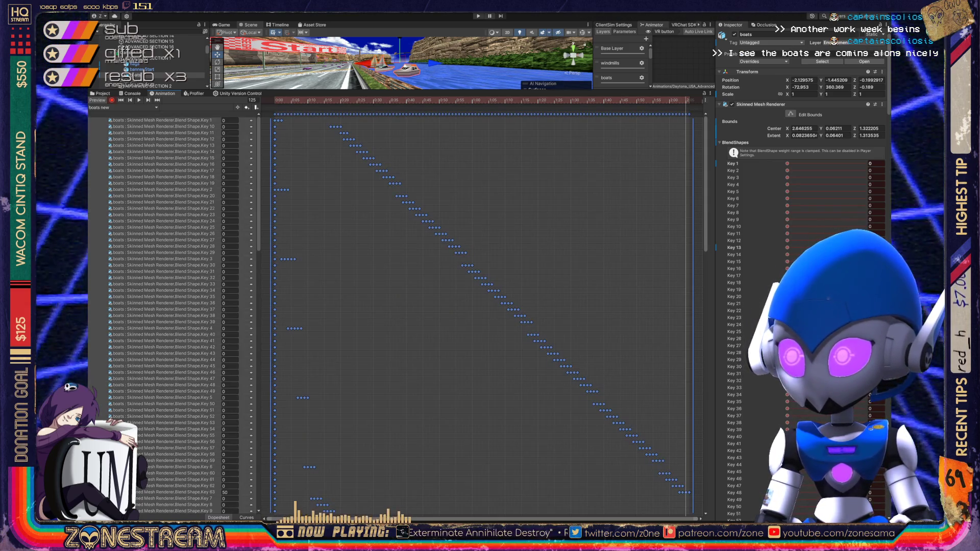
pyautogui.scroll(-10, 480, 306)
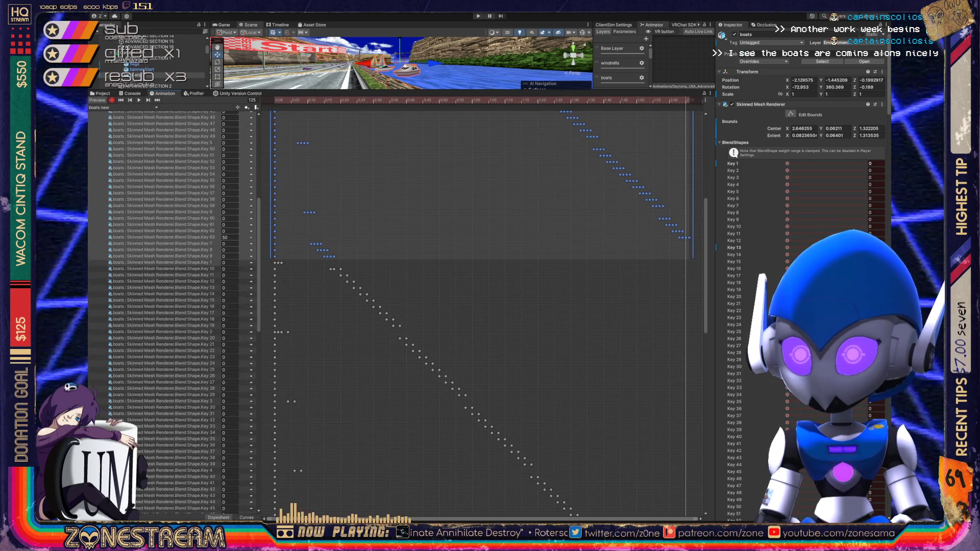
# - Add a keyframe on the Key 1 track with a weight of 100
pyautogui.click(162, 262)
pyautogui.click(227, 262)
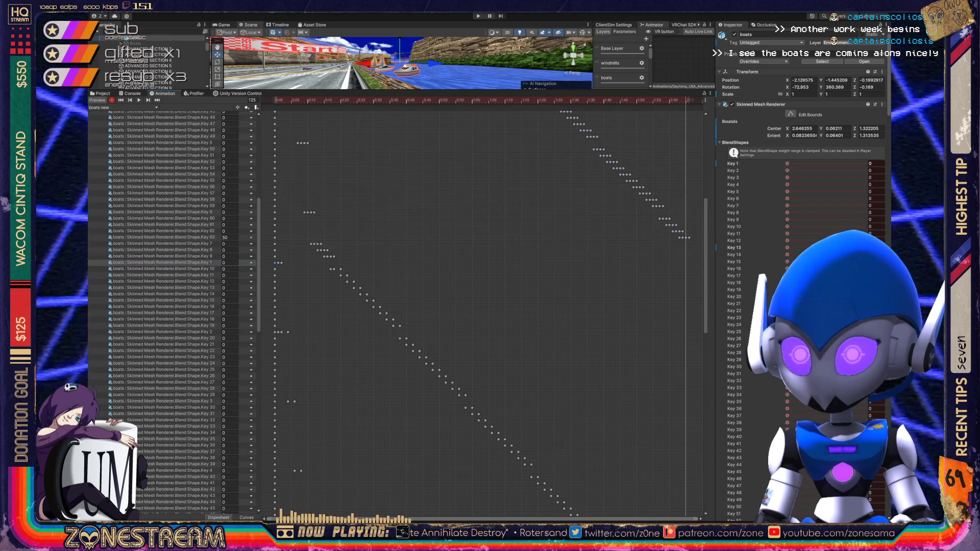
pyautogui.write('100')
pyautogui.press('Return')
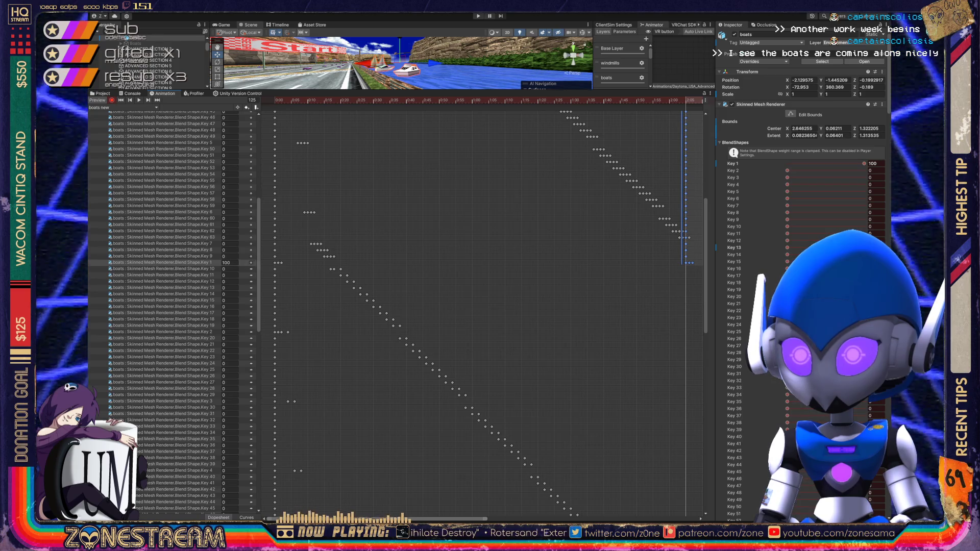
# - Delete the stray keyframes at the clip's end and rewind the playhead to frame 0
pyautogui.scroll(-1, 265, 306)
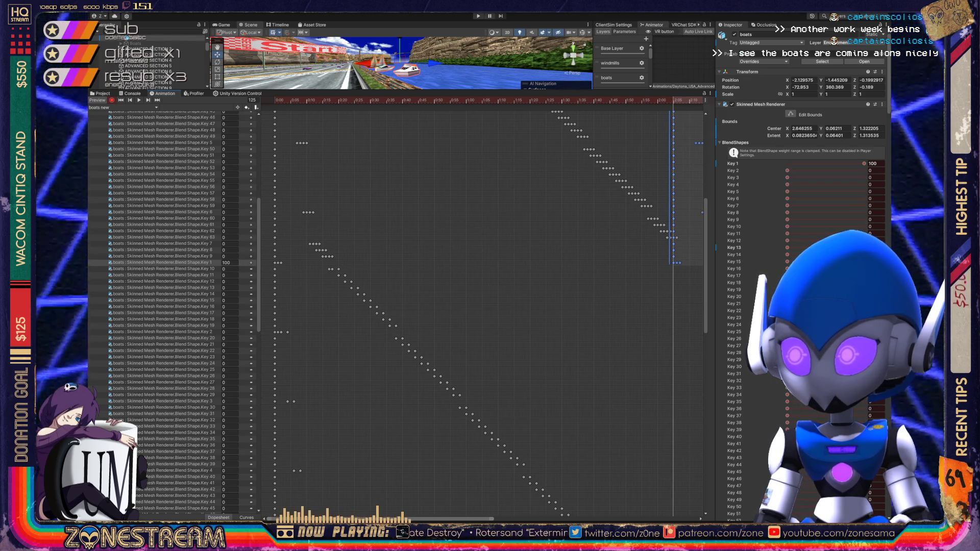
pyautogui.press('Delete')
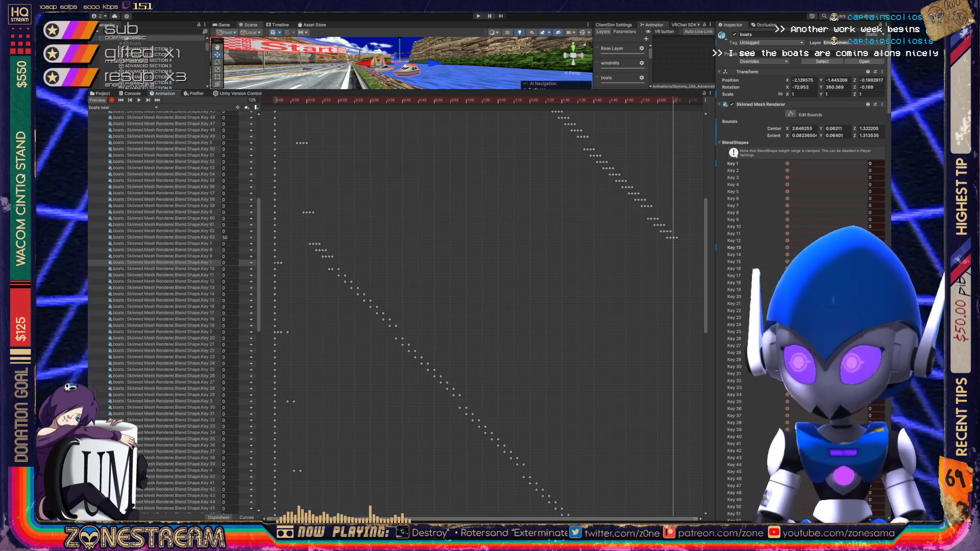
pyautogui.moveTo(282, 100); pyautogui.dragTo(274, 100)
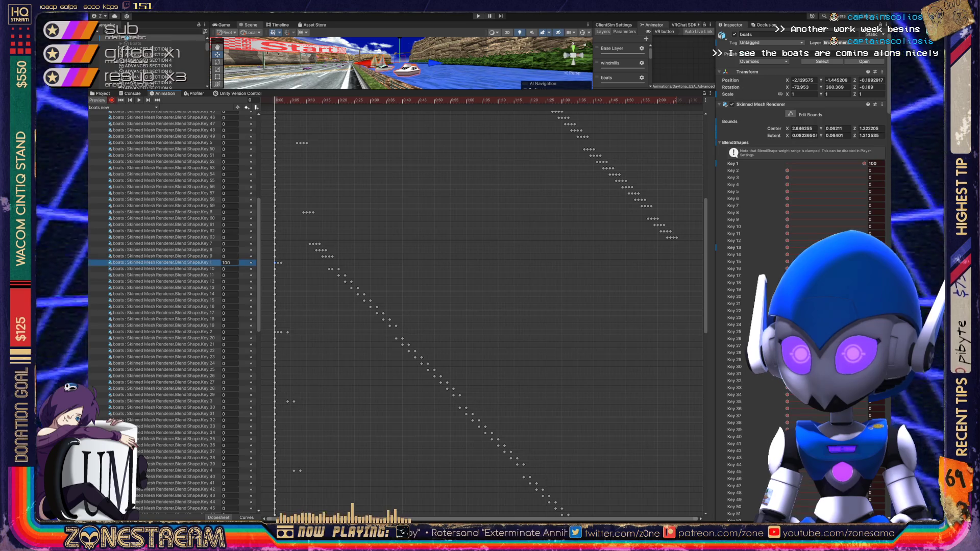
pyautogui.scroll(-2, 275, 306)
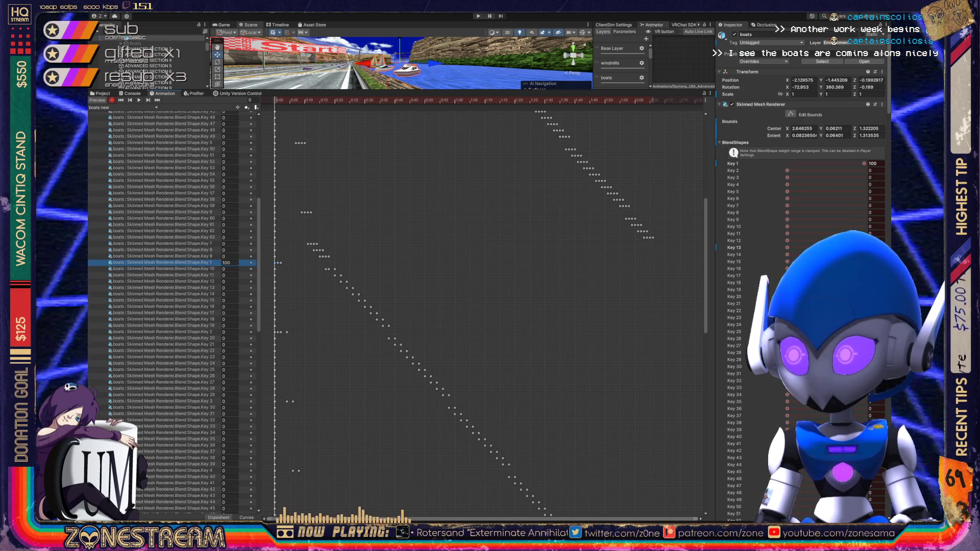
pyautogui.scroll(-8, 174, 311)
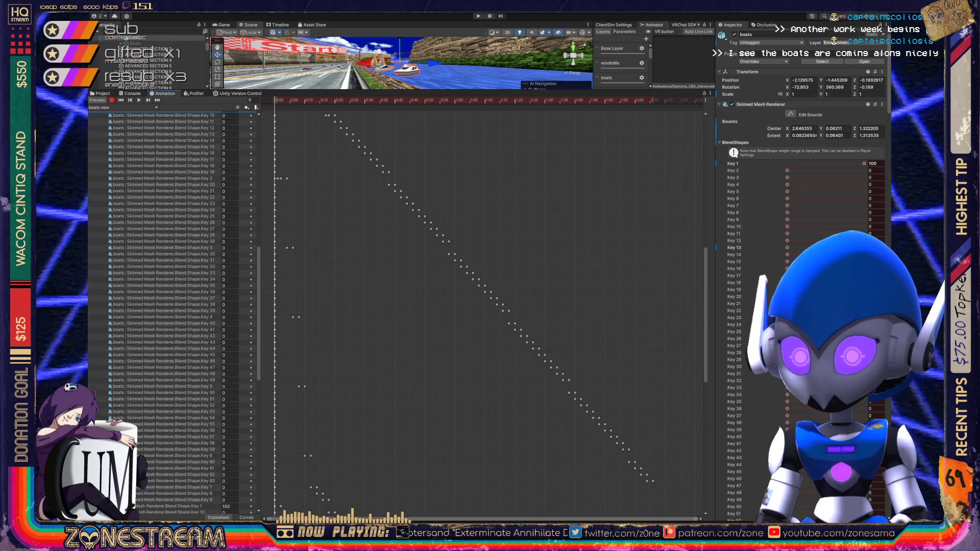
pyautogui.scroll(1, 173, 311)
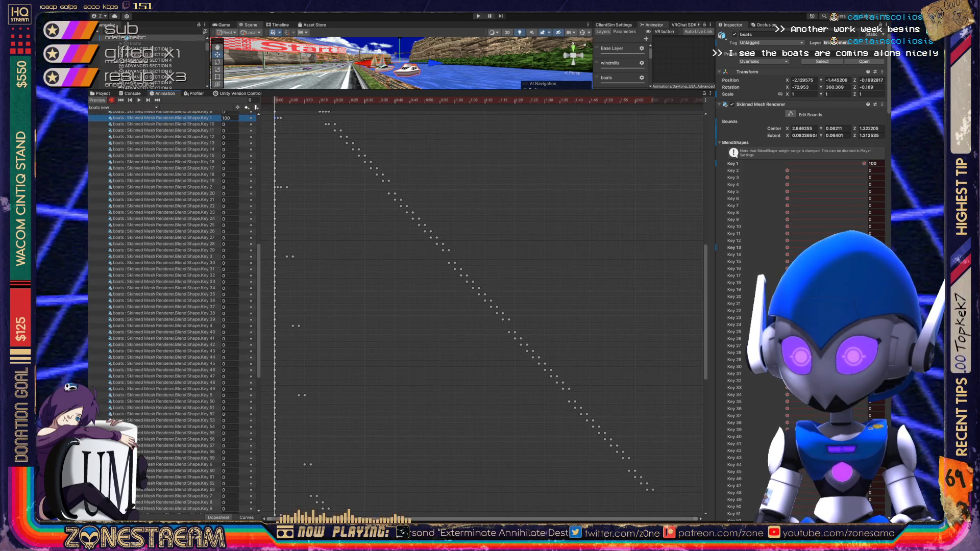
# - Select all blend-shape tracks and keyframes, then lower the Animation window to enlarge the Scene view
pyautogui.hotkey('ctrl', 'a')
pyautogui.hotkey('ctrl', 'a')
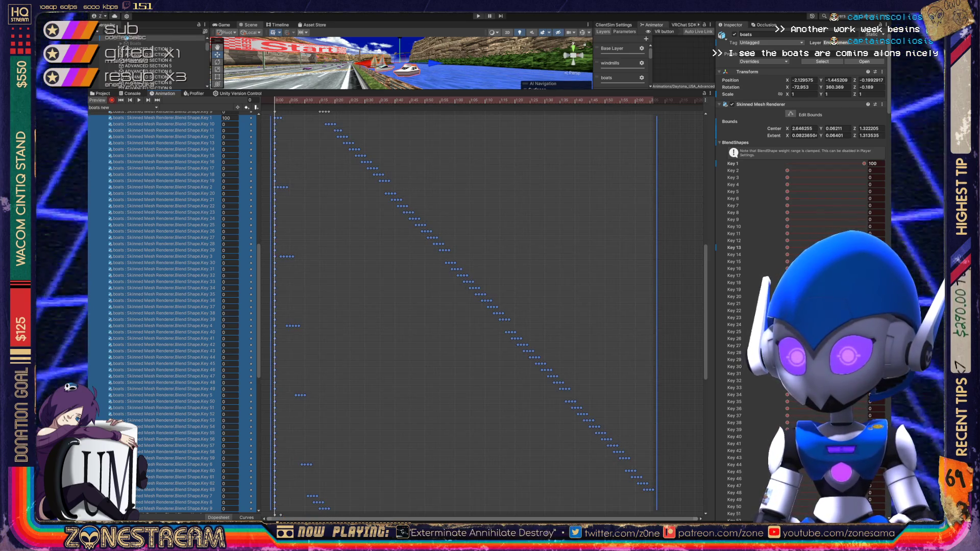
pyautogui.scroll(-10, 173, 311)
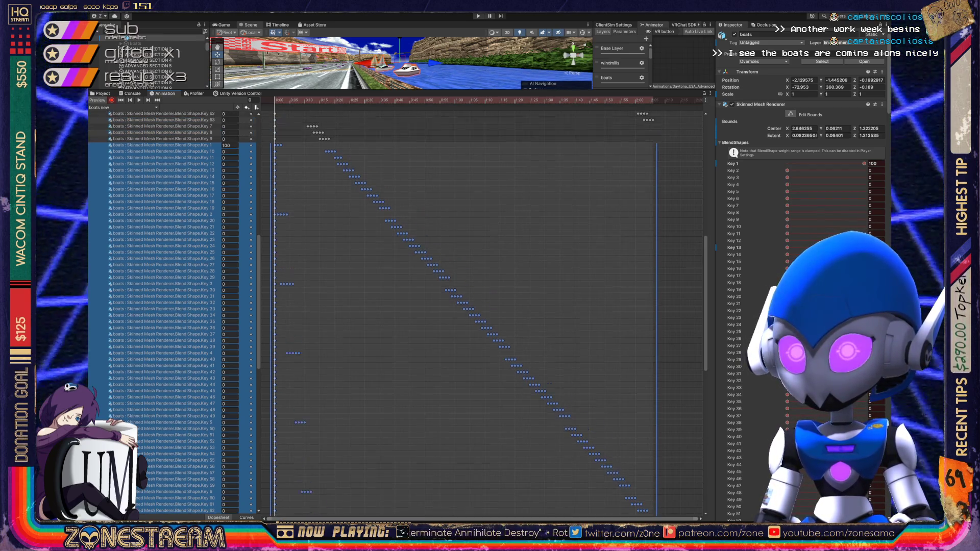
pyautogui.scroll(-10, 174, 311)
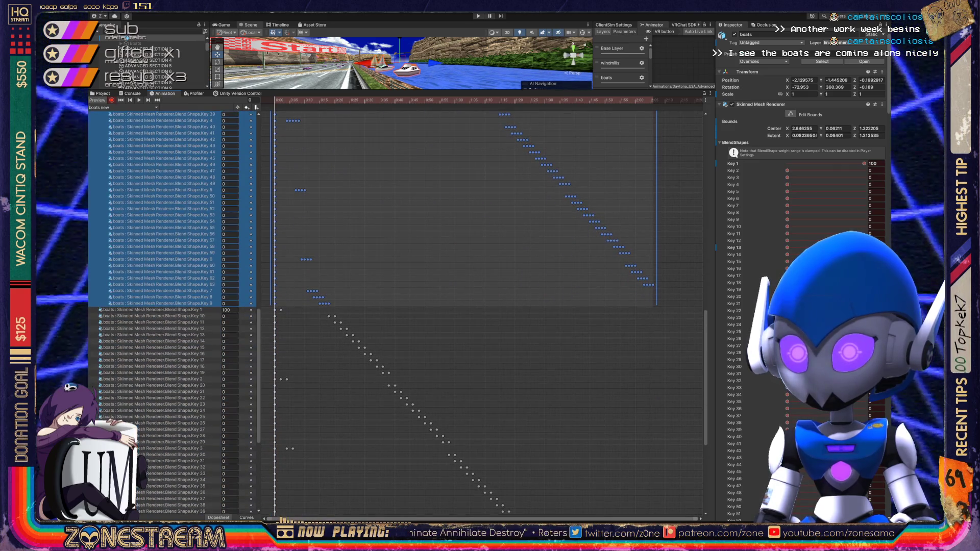
pyautogui.scroll(-1, 173, 311)
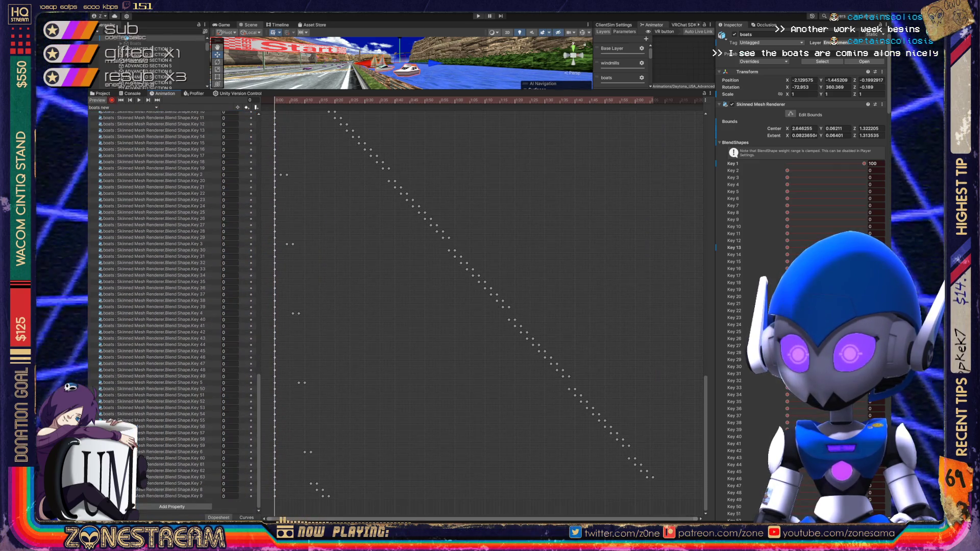
pyautogui.scroll(2, 174, 311)
pyautogui.scroll(-2, 173, 311)
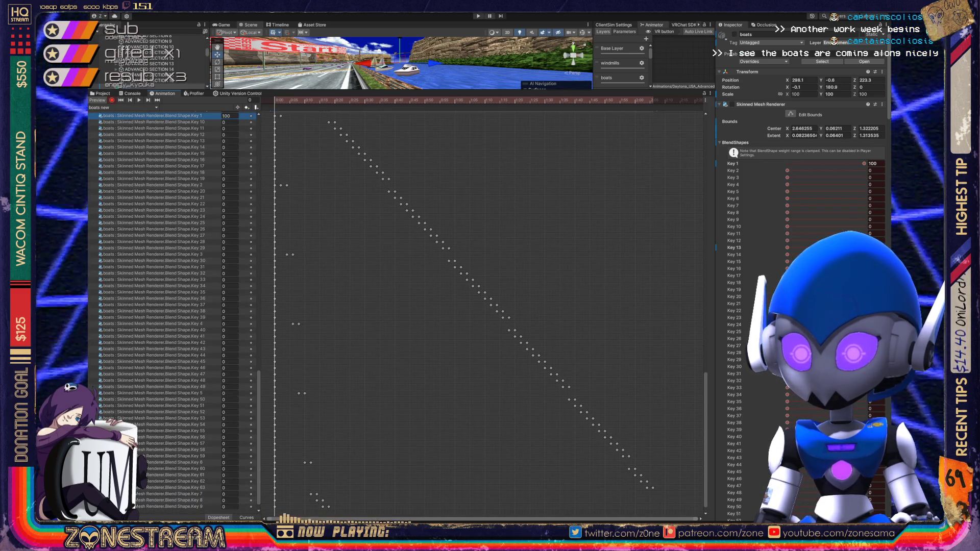
pyautogui.hotkey('ctrl', 'a')
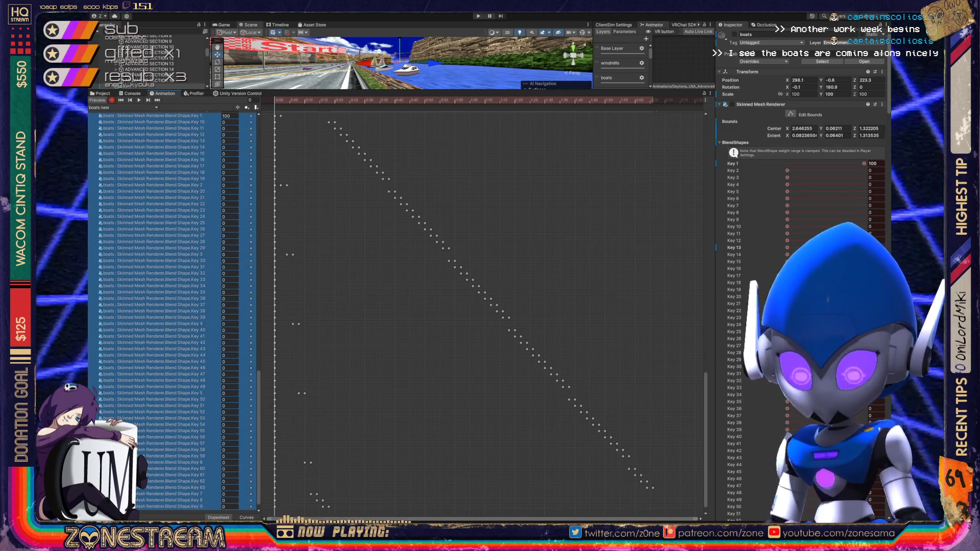
pyautogui.hotkey('ctrl', 'a')
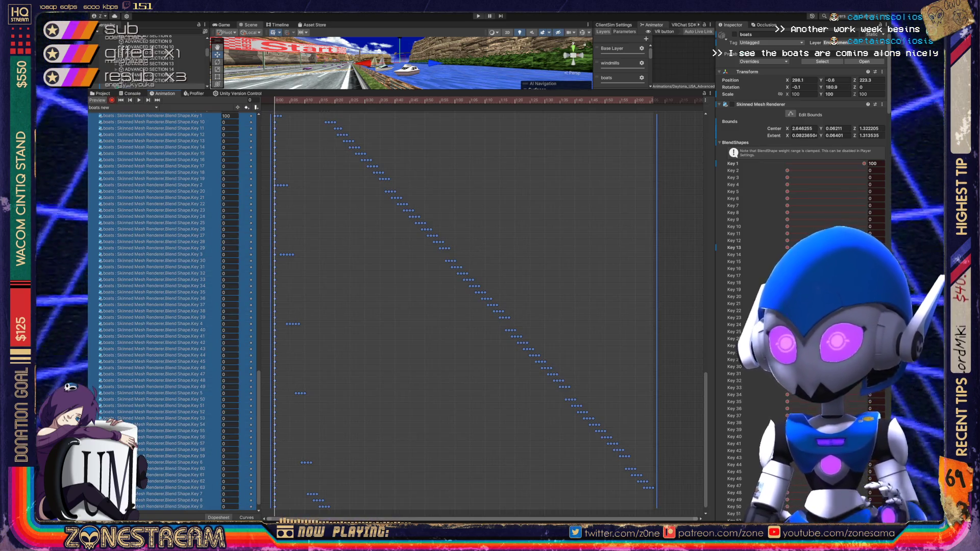
pyautogui.moveTo(408, 91); pyautogui.dragTo(408, 337)
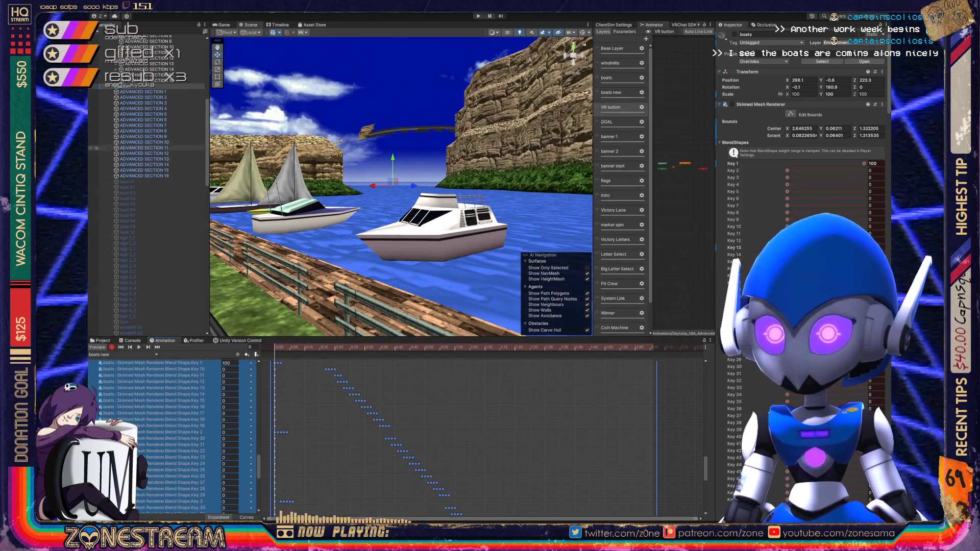
# - Select VRCWorld via Main Camera to show its scene descriptor, stepping the clip back one frame
pyautogui.scroll(10, 96, 108)
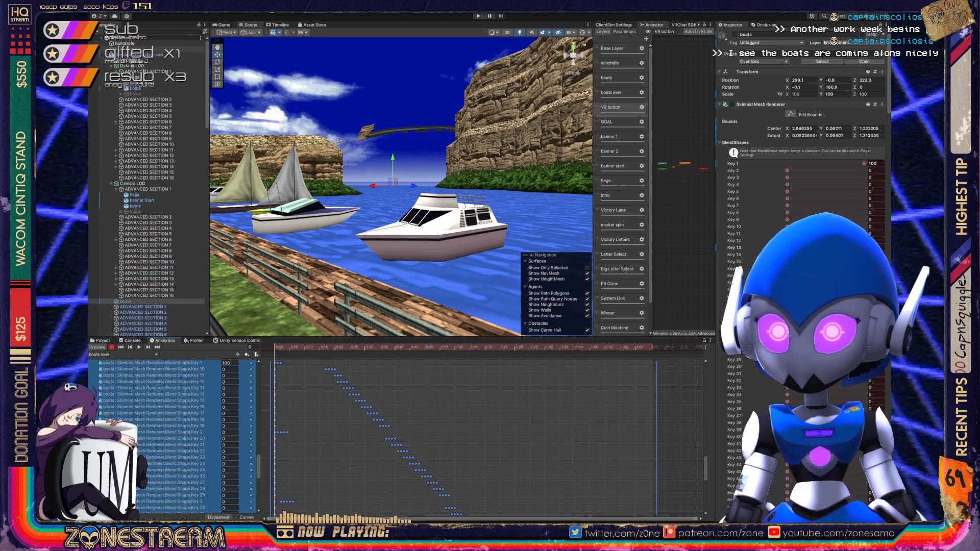
pyautogui.click(134, 49)
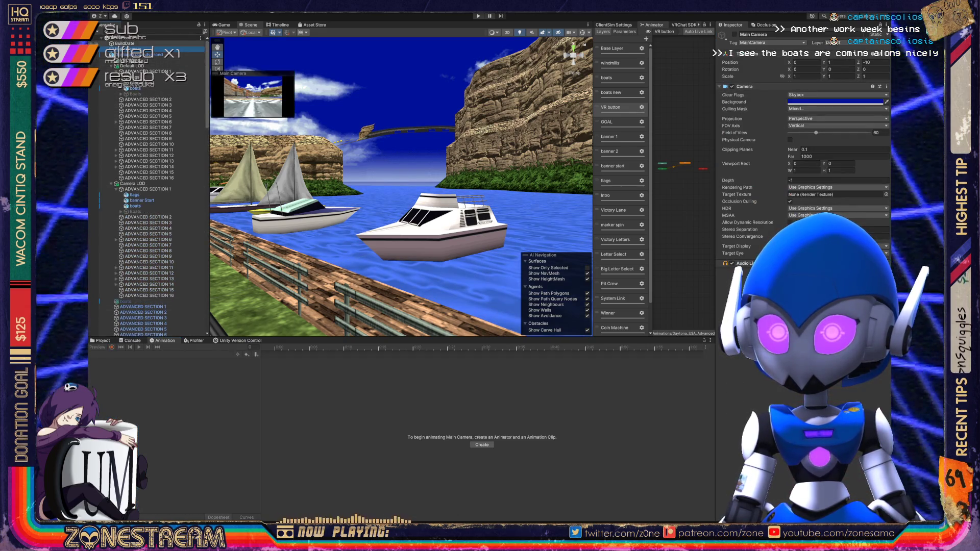
pyautogui.click(154, 60)
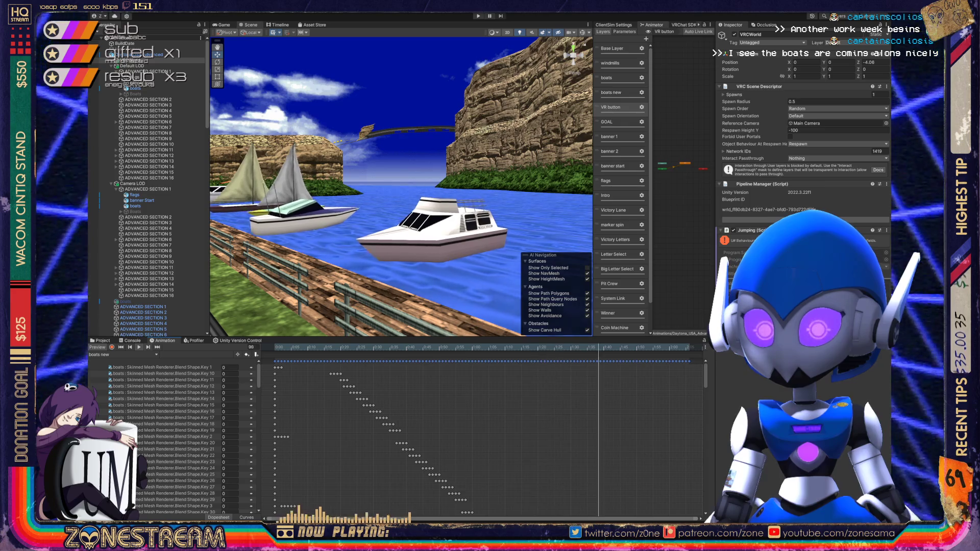
pyautogui.press(',')
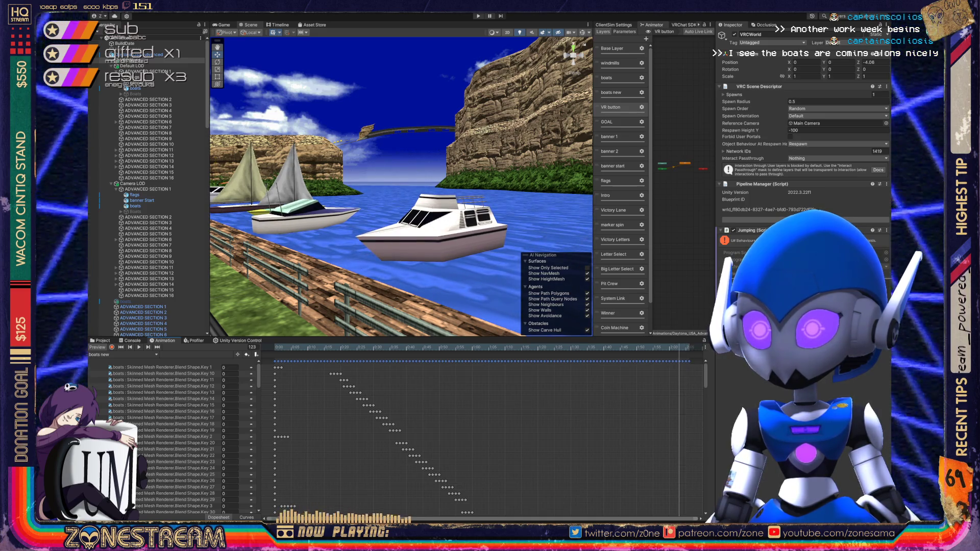
pyautogui.scroll(-10, 168, 433)
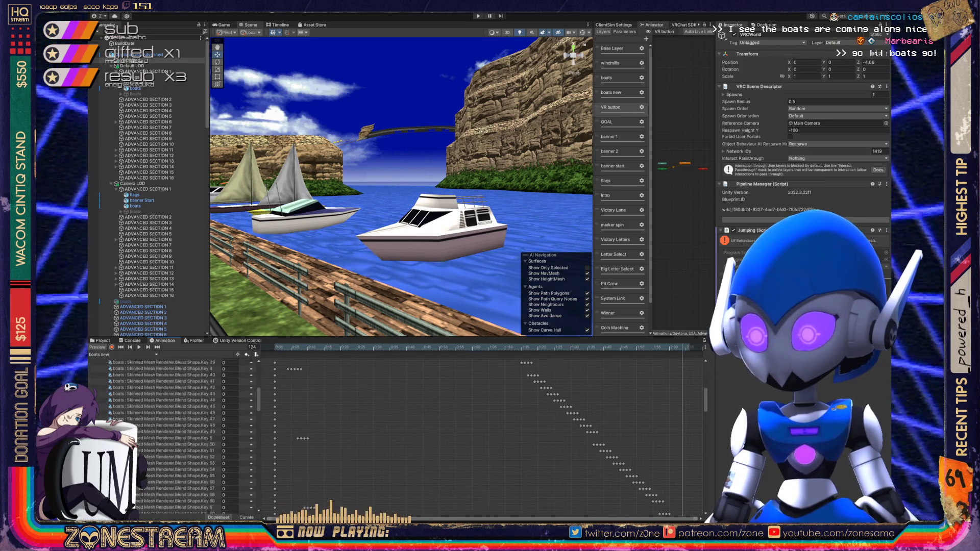
# - Select the boats' Blend Shape.Key 63 track further down the Animation property list
pyautogui.scroll(-3, 168, 433)
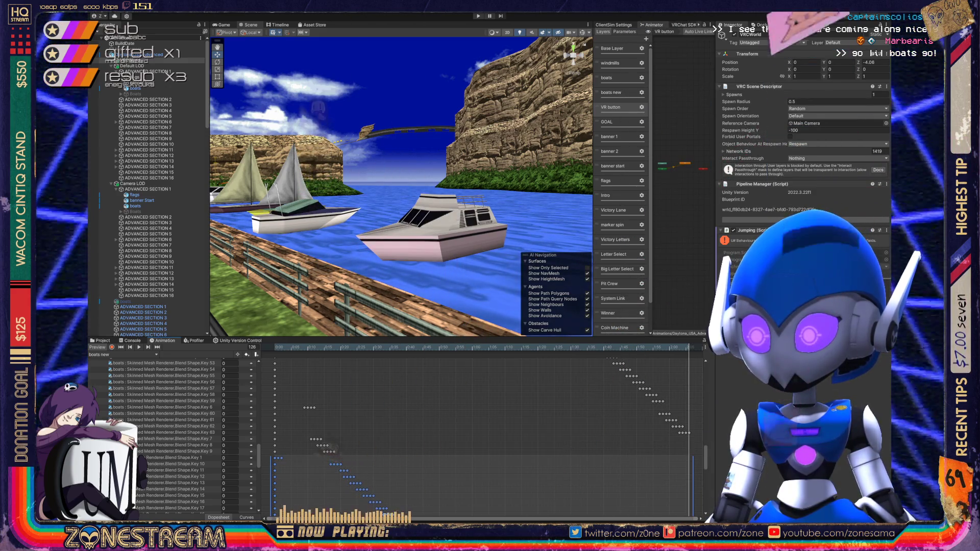
pyautogui.scroll(-3, 162, 437)
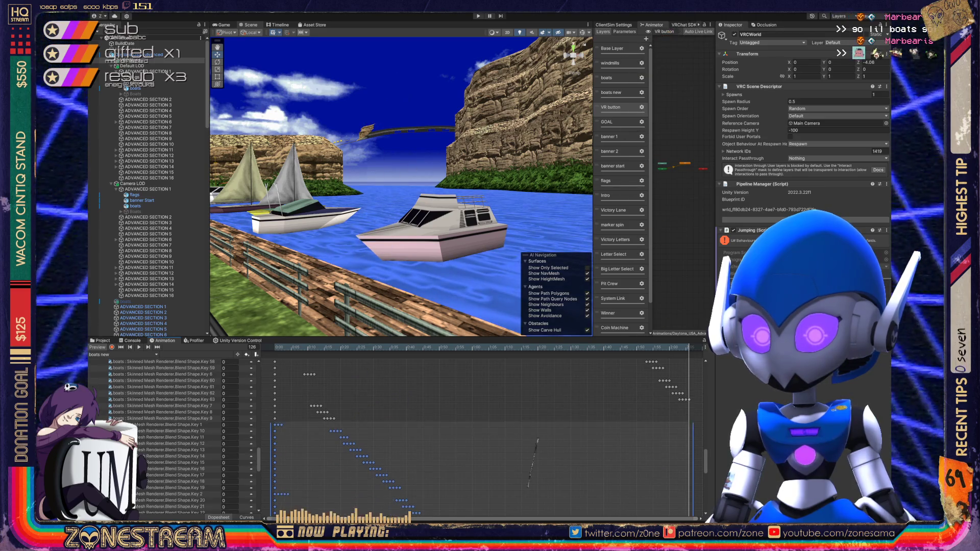
pyautogui.scroll(5, 161, 437)
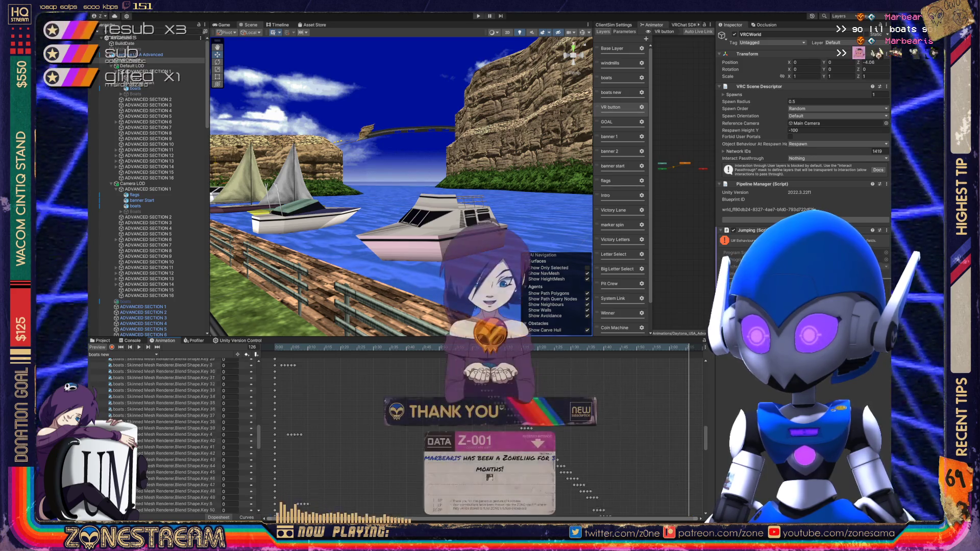
pyautogui.scroll(-4, 162, 436)
pyautogui.scroll(-1, 161, 436)
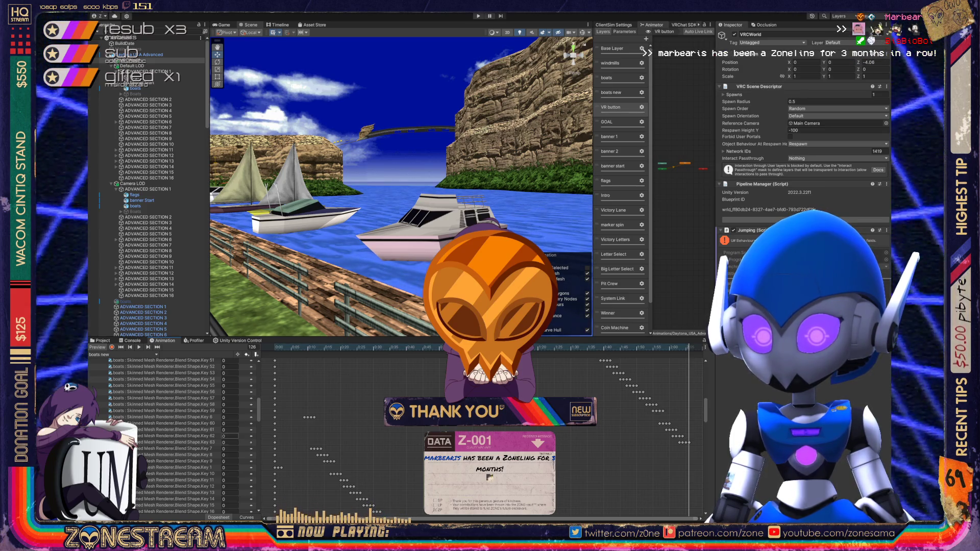
pyautogui.click(178, 442)
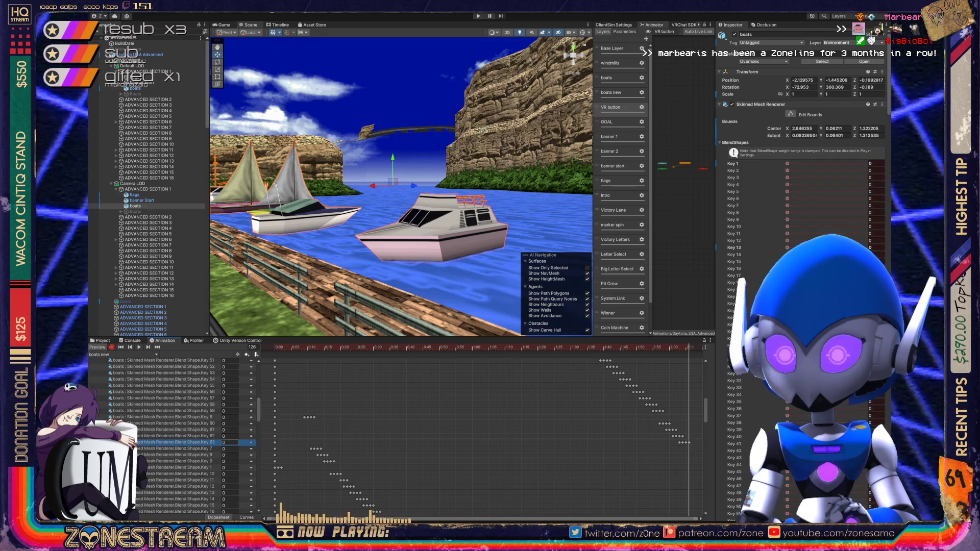
# - Step through frames 123–126 to compare how Key 62 and Key 63 blend
pyautogui.write('100')
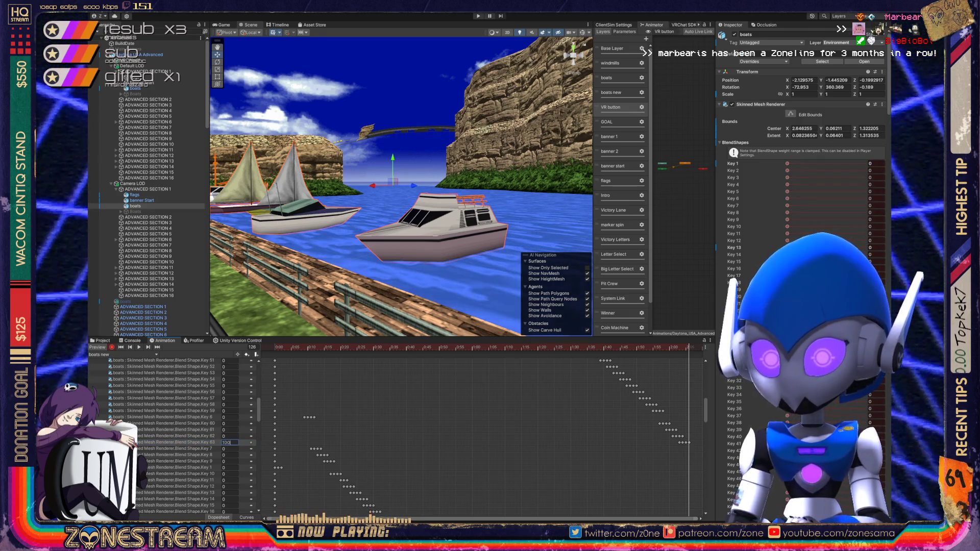
pyautogui.press(',')
pyautogui.press(',')
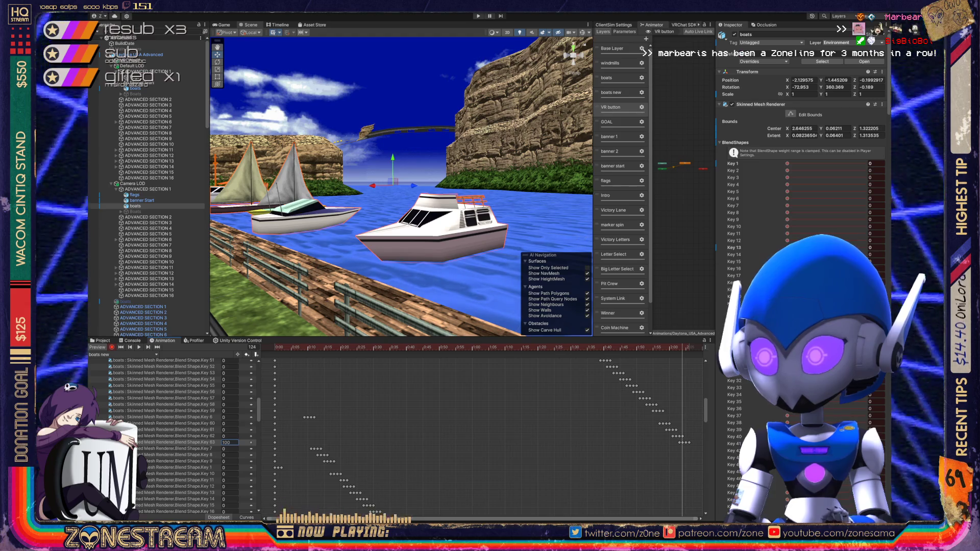
pyautogui.press(',')
pyautogui.press('.')
pyautogui.press('.')
pyautogui.press('.')
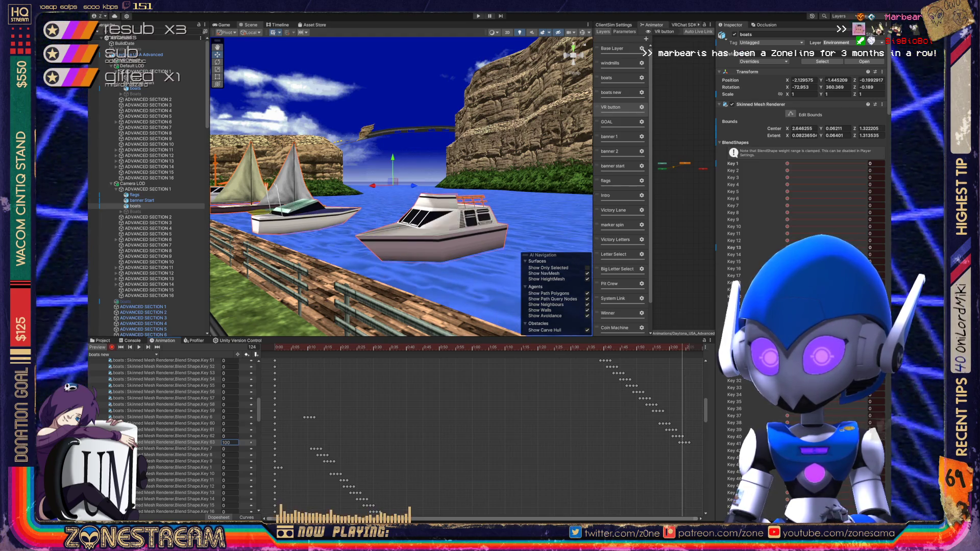
pyautogui.press(',')
pyautogui.press(',')
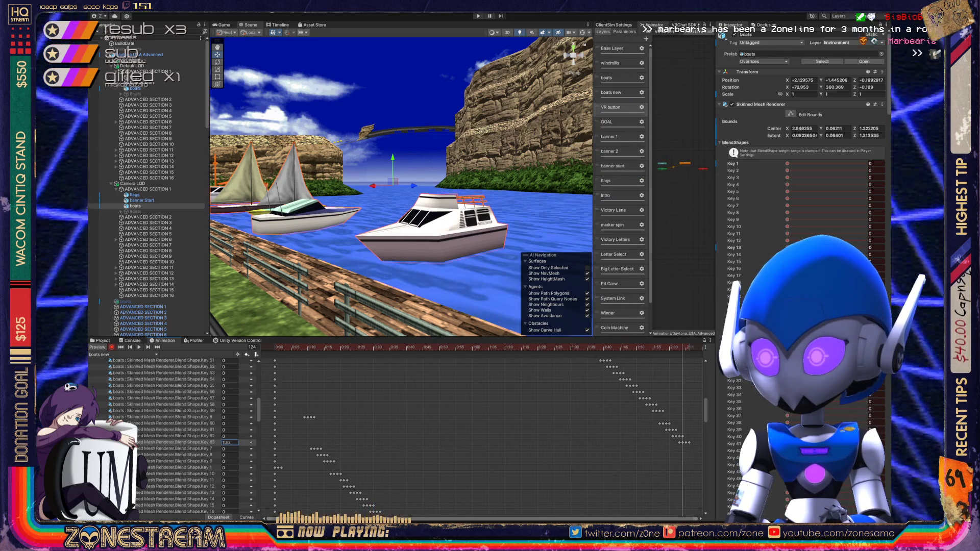
pyautogui.press('.')
pyautogui.press('.')
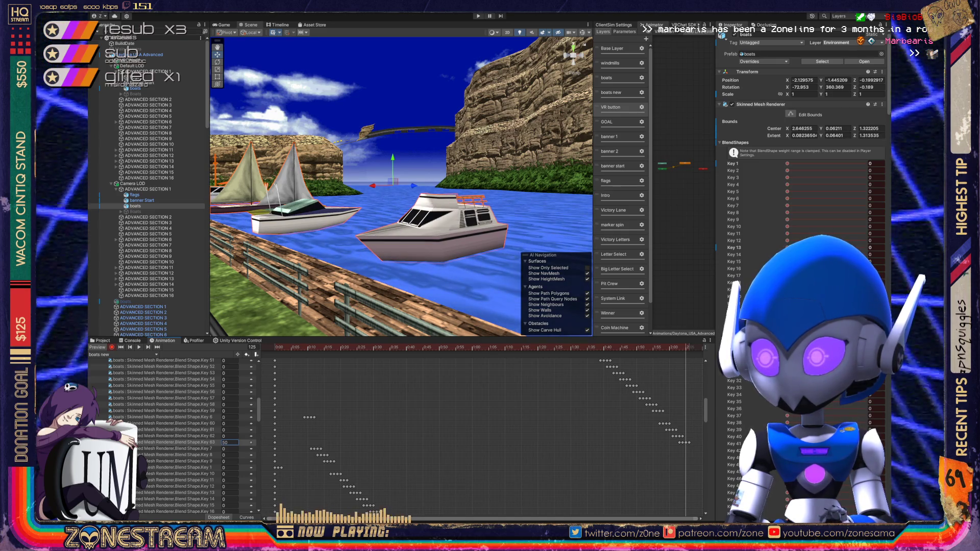
pyautogui.press(',')
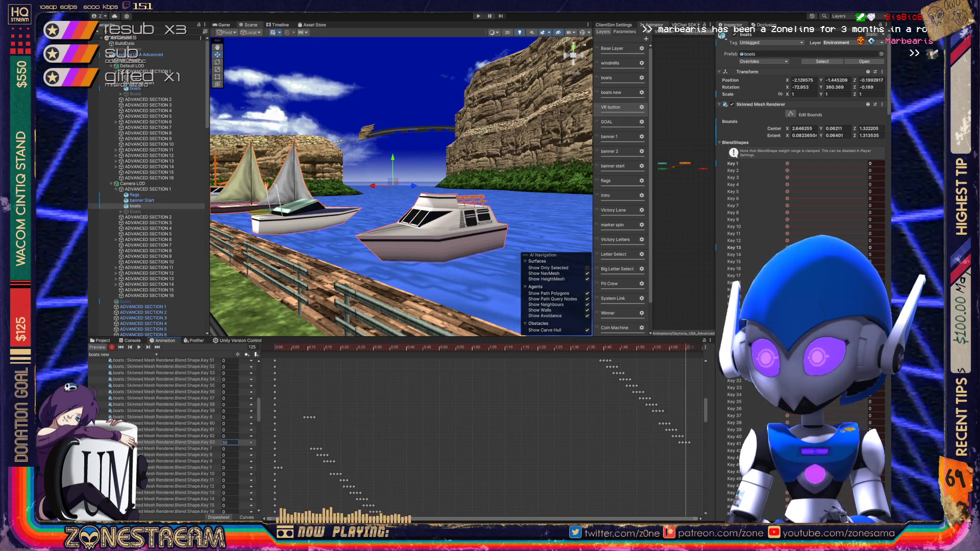
# - Recheck frames 123–125, then Ctrl-click the second boats object into the selection
pyautogui.press(',')
pyautogui.press(',')
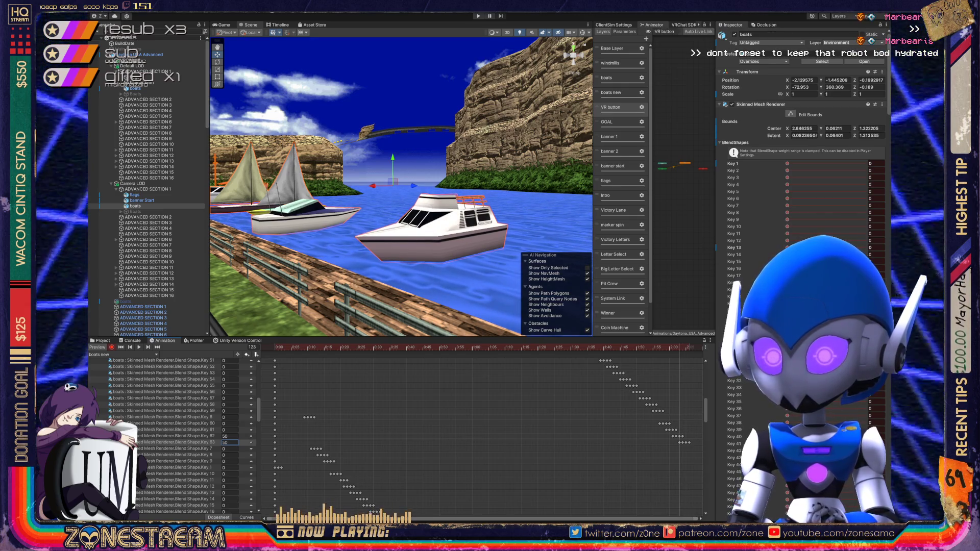
pyautogui.press('.')
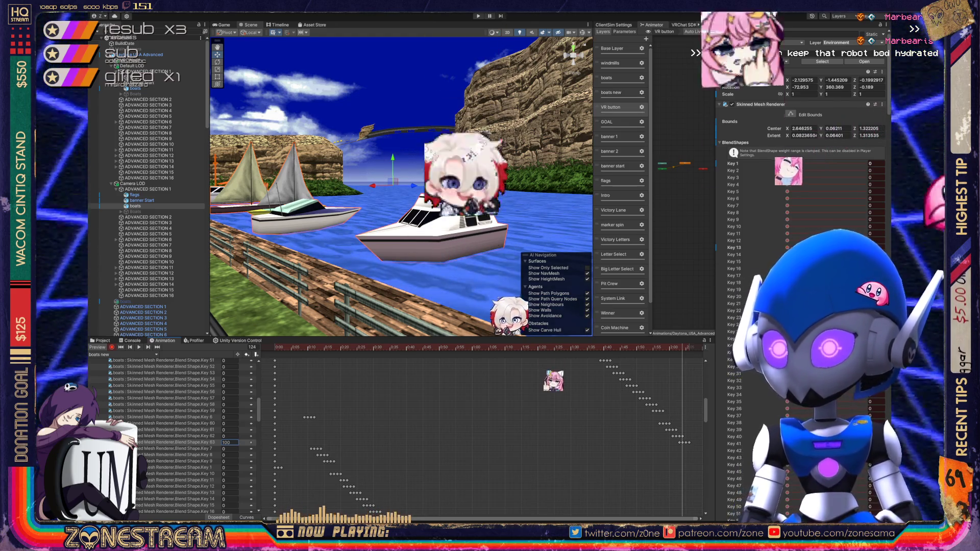
pyautogui.press('.')
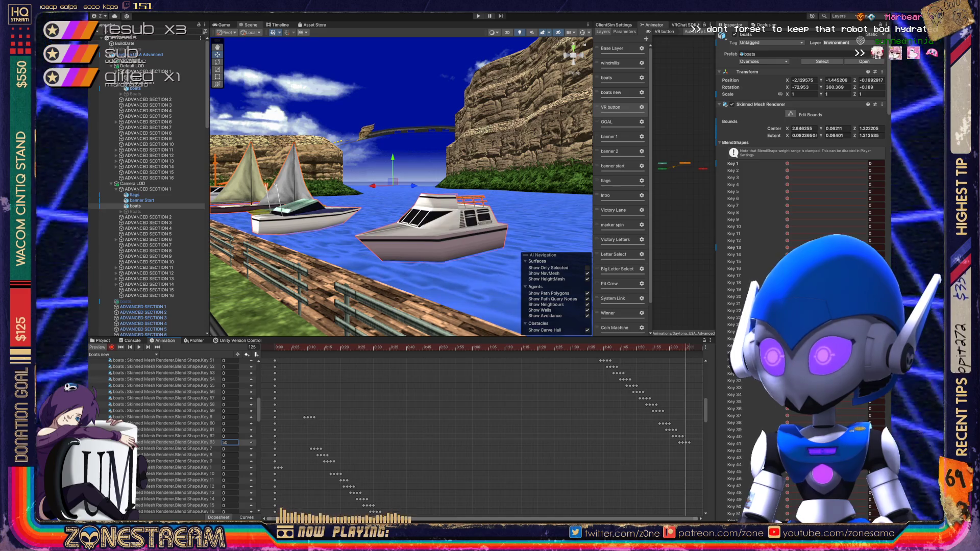
pyautogui.scroll(10, 480, 434)
pyautogui.keyDown('ctrl'); pyautogui.click(125, 302); pyautogui.keyUp('ctrl')
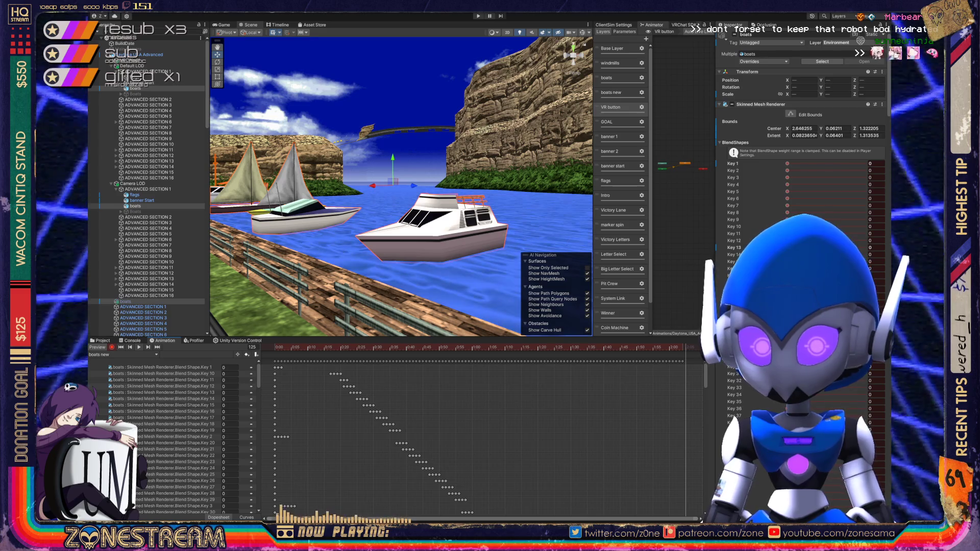
# - Play the boats animation from frame 0 and select VRCWorld to hide the boat outline
pyautogui.press('space')
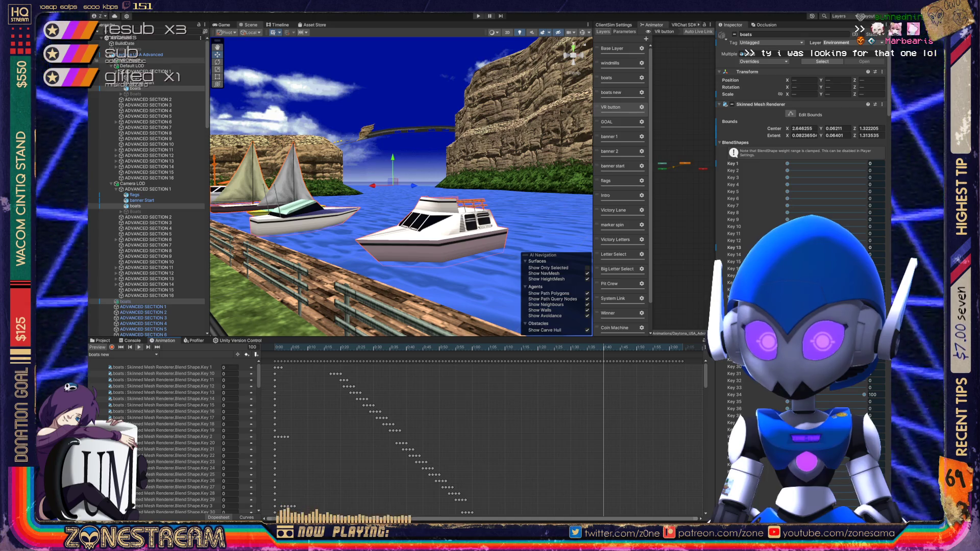
pyautogui.click(153, 60)
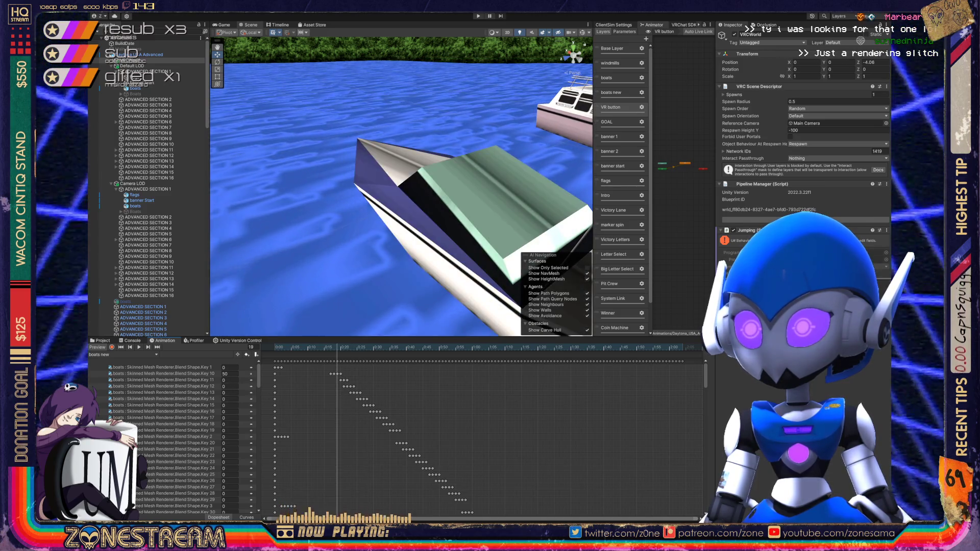
# - Step the preview between frames 17 and 20, settling on frame 19
pyautogui.press('.')
pyautogui.press('.')
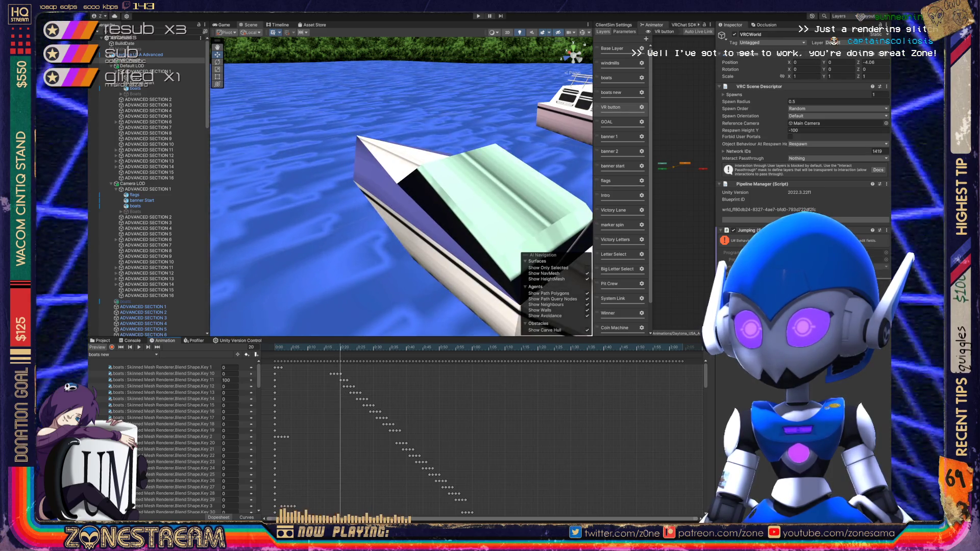
pyautogui.press(',')
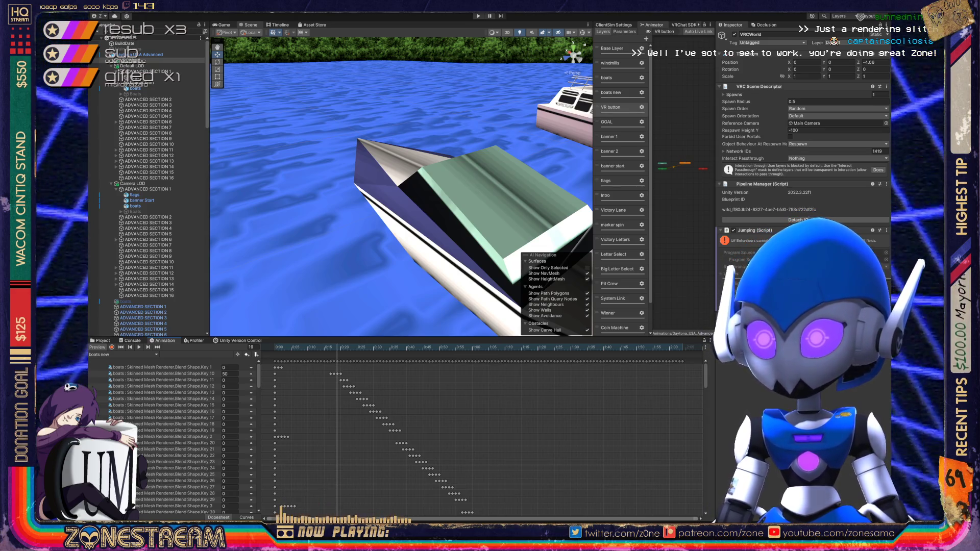
pyautogui.scroll(-8, 173, 434)
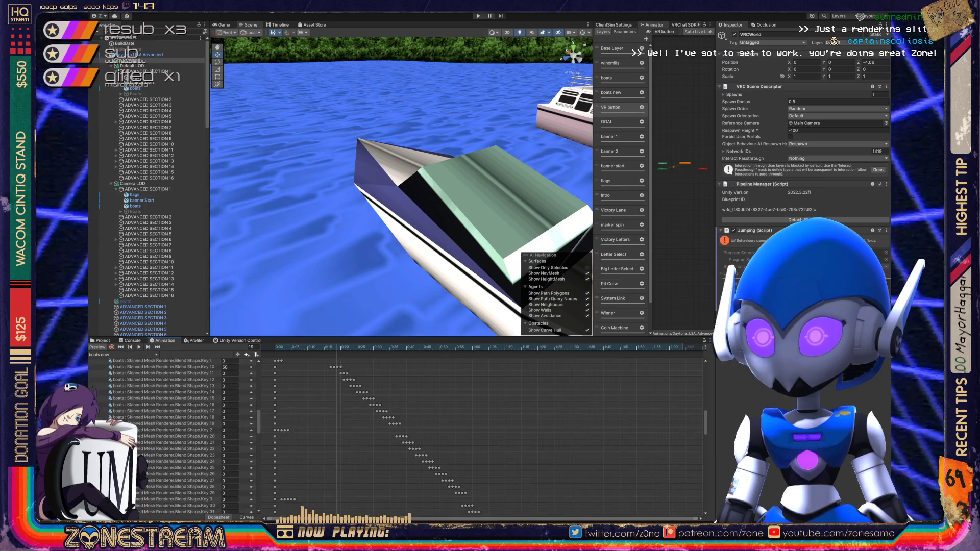
pyautogui.scroll(8, 173, 434)
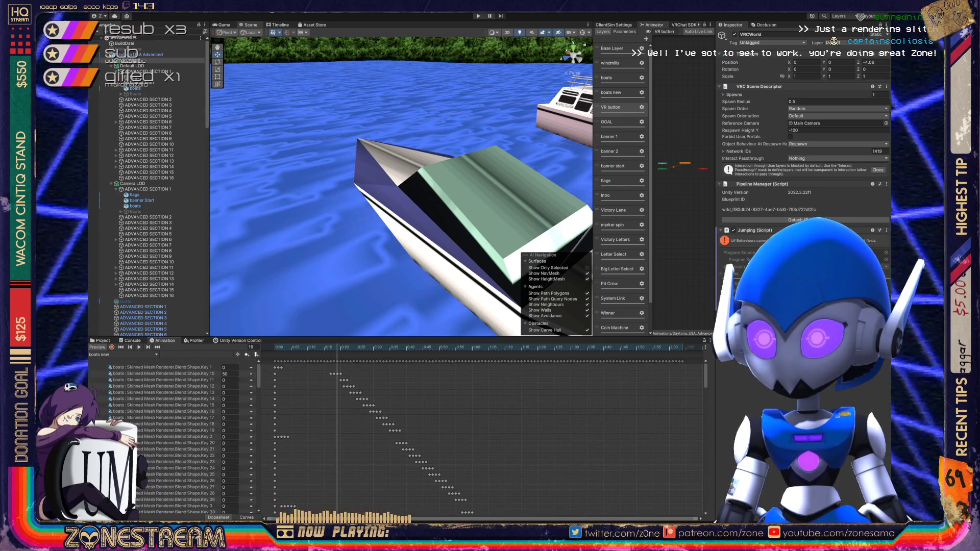
pyautogui.press(',')
pyautogui.press(',')
pyautogui.press('.')
pyautogui.press('.')
pyautogui.press('.')
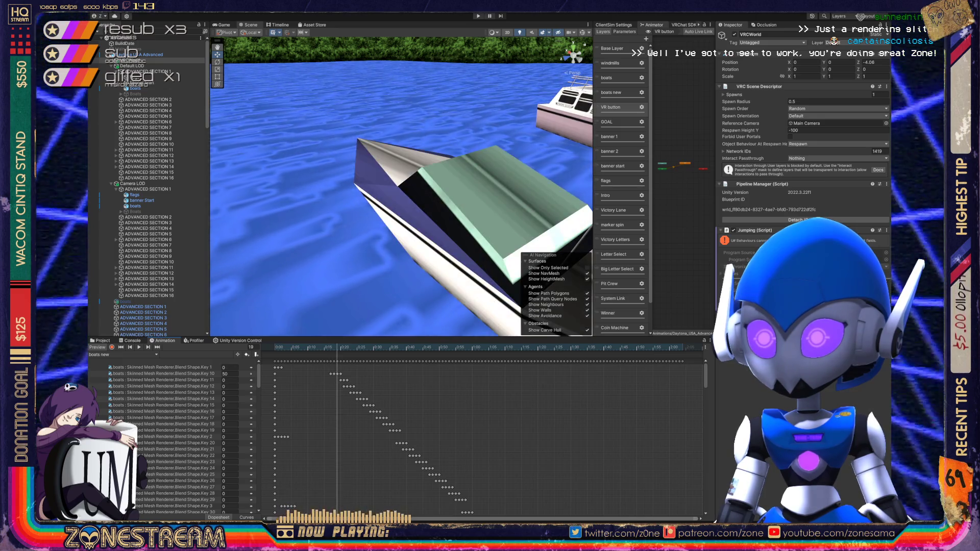
pyautogui.press(',')
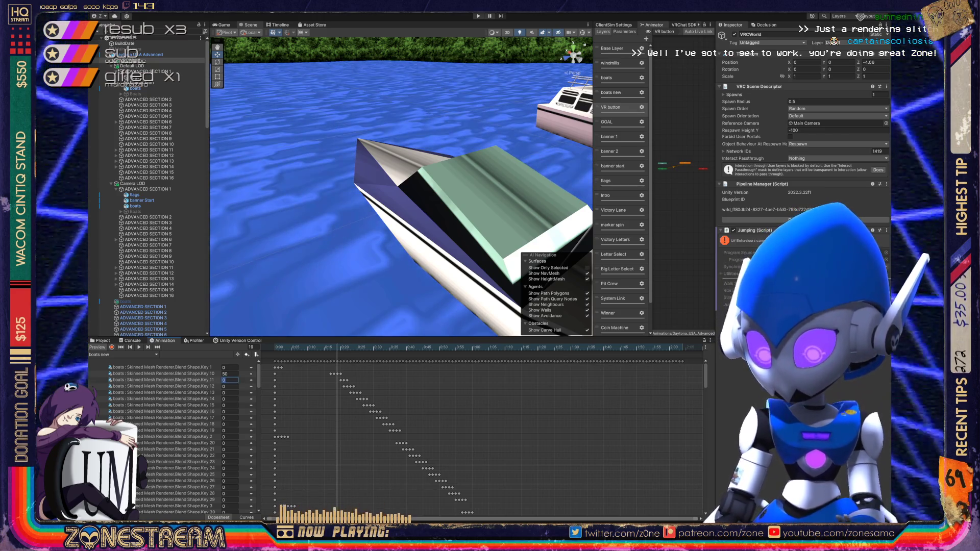
# - Set blend shape Key 11 to 50 at frame 19, then play the boats animation
pyautogui.write('50')
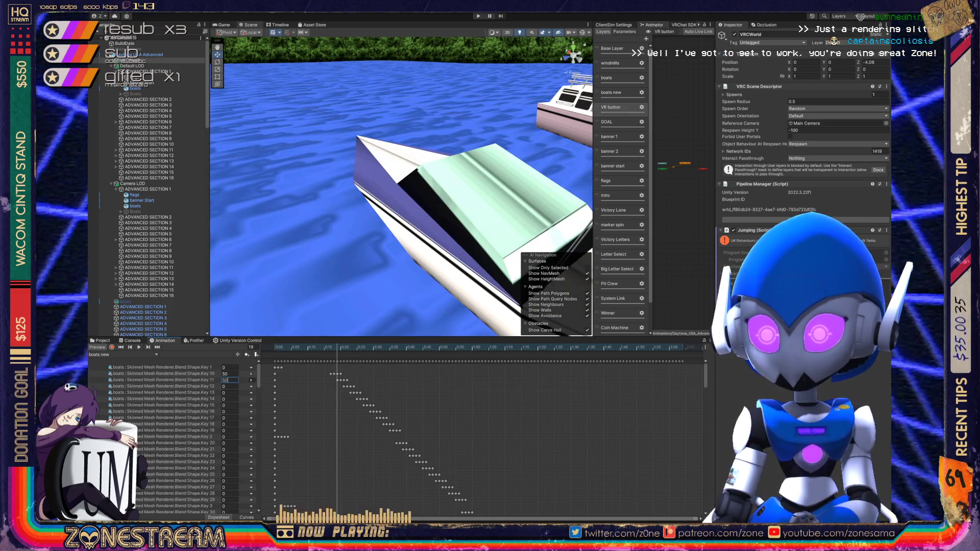
pyautogui.scroll(-5, 174, 434)
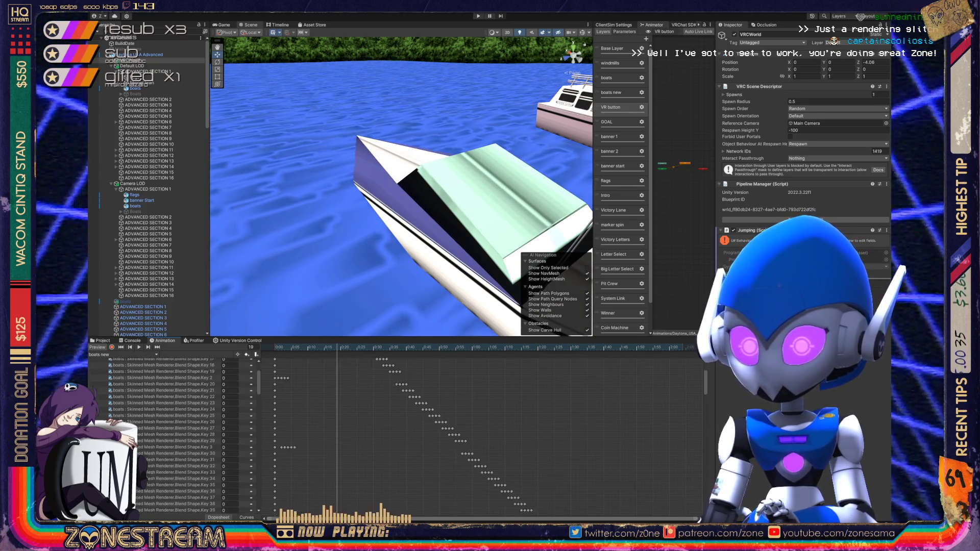
pyautogui.scroll(8, 173, 434)
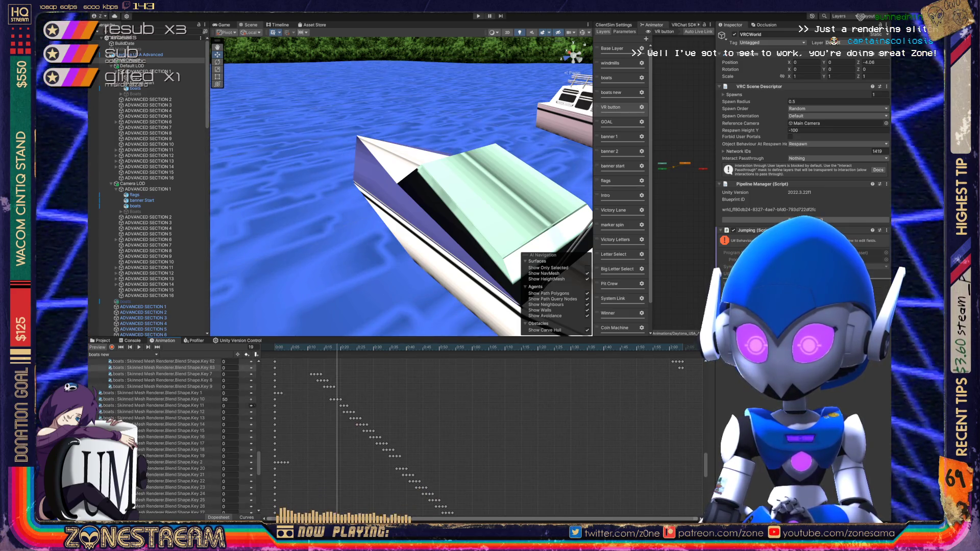
pyautogui.click(225, 405)
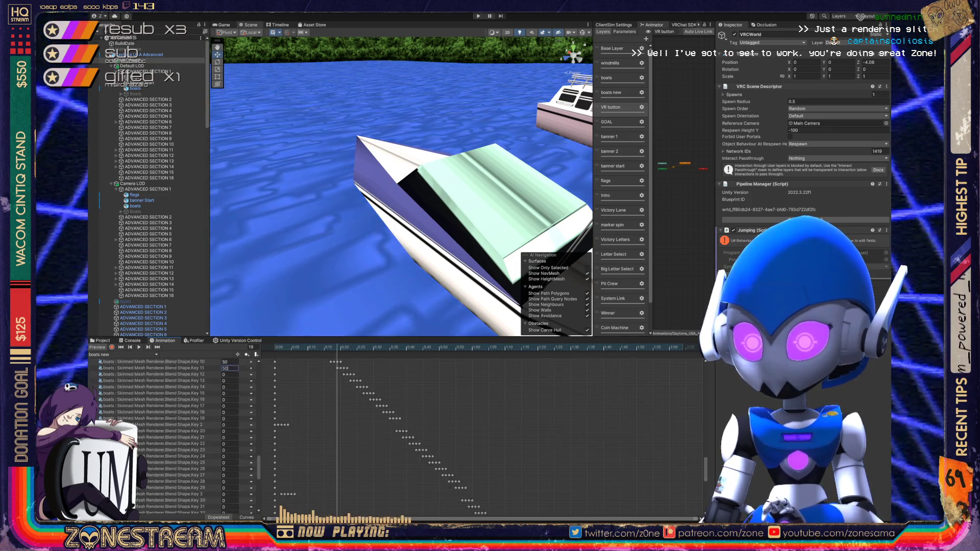
pyautogui.scroll(-15, 174, 434)
pyautogui.scroll(1, 173, 434)
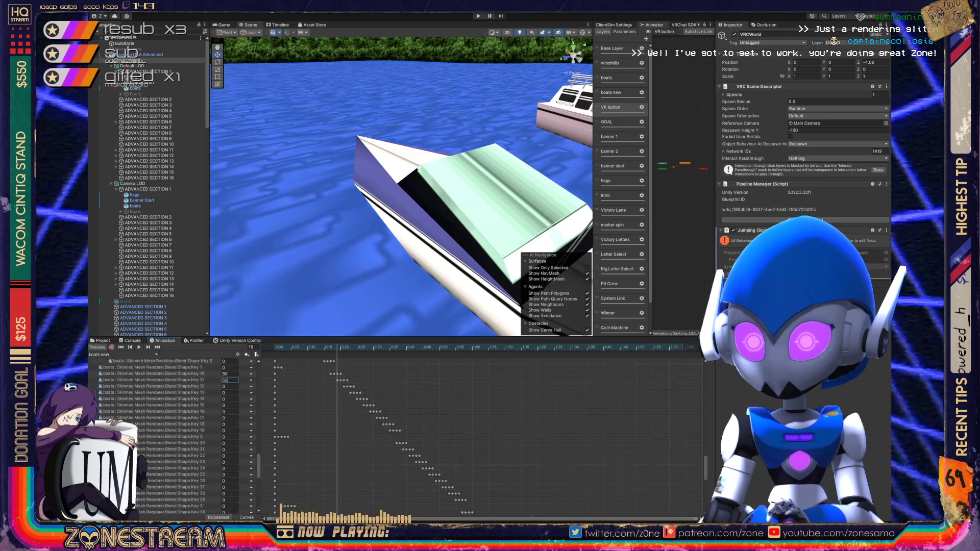
pyautogui.scroll(14, 173, 434)
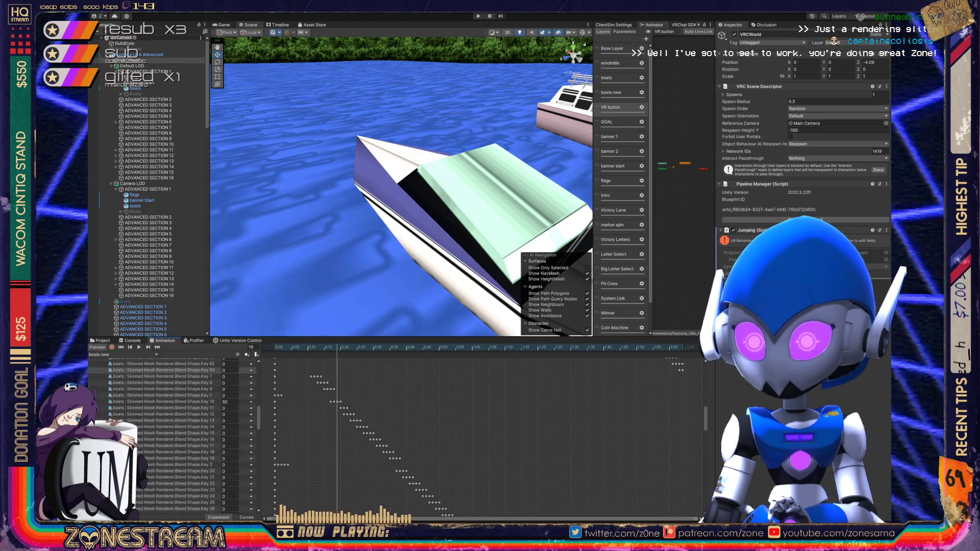
pyautogui.click(168, 408)
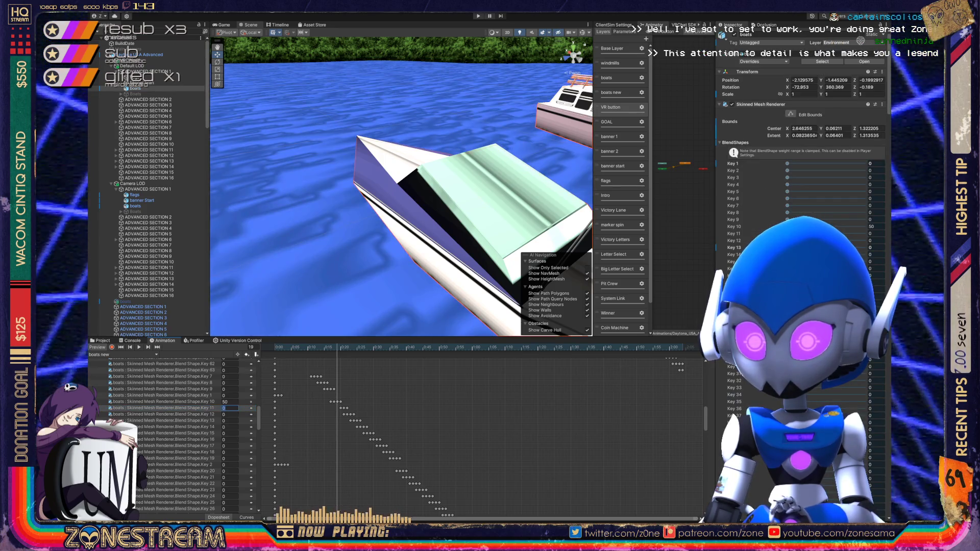
pyautogui.write('50')
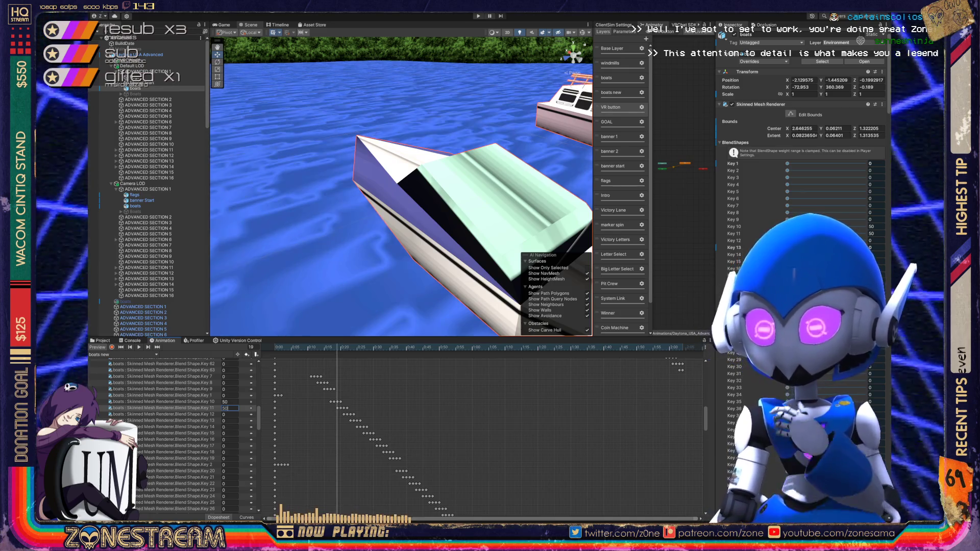
pyautogui.press('.')
pyautogui.press('.')
pyautogui.press('.')
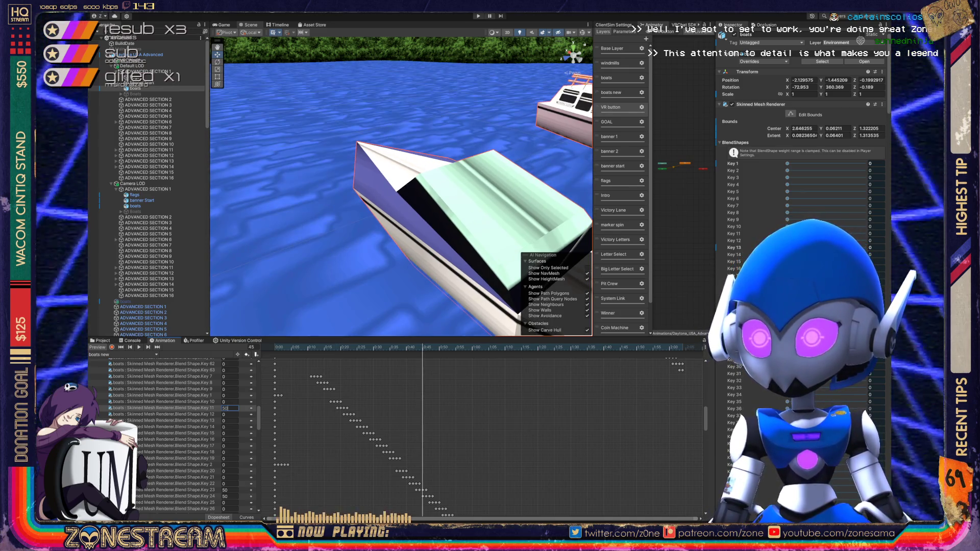
pyautogui.press('Escape')
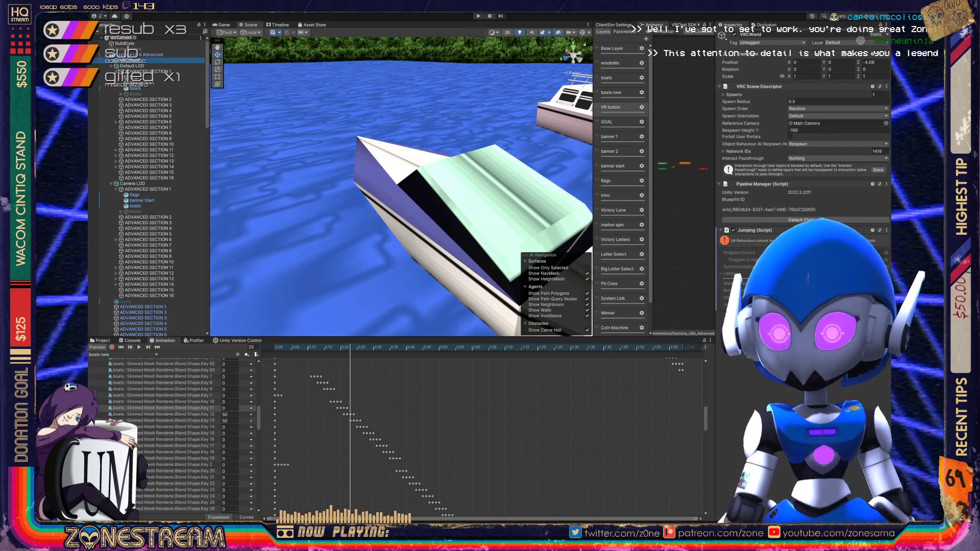
pyautogui.press('space')
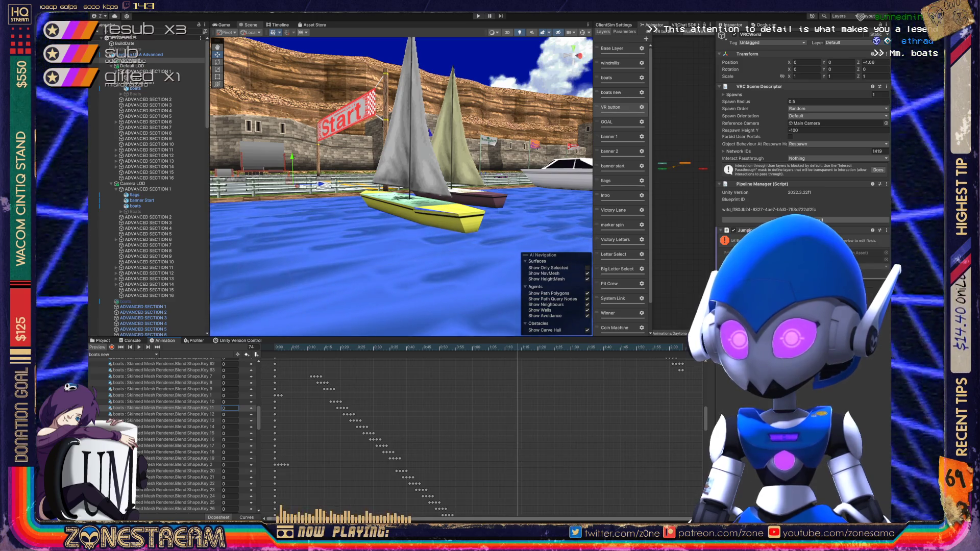
# - Scrub the boats animation forward to about frame 95 to preview the later keys
pyautogui.scroll(-2, 168, 434)
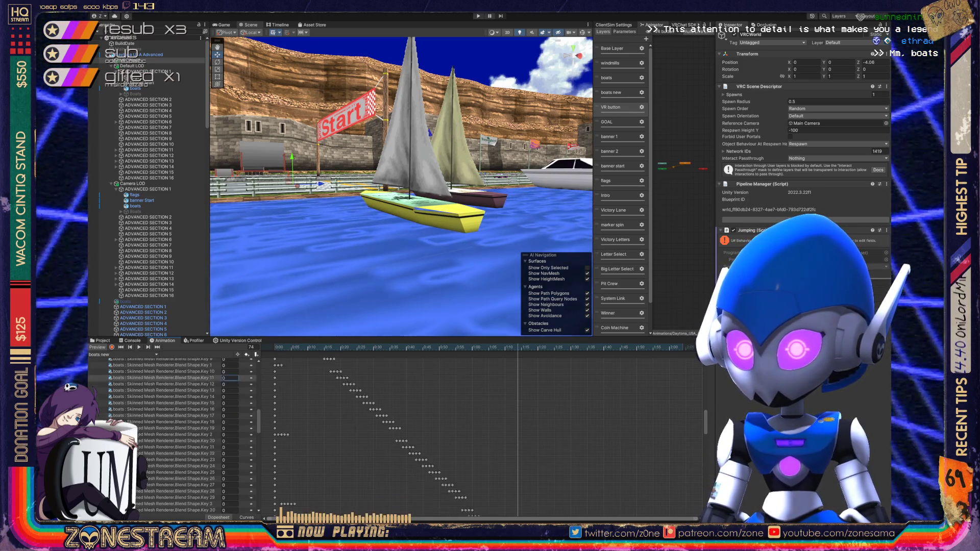
pyautogui.scroll(2, 169, 434)
pyautogui.scroll(-10, 168, 434)
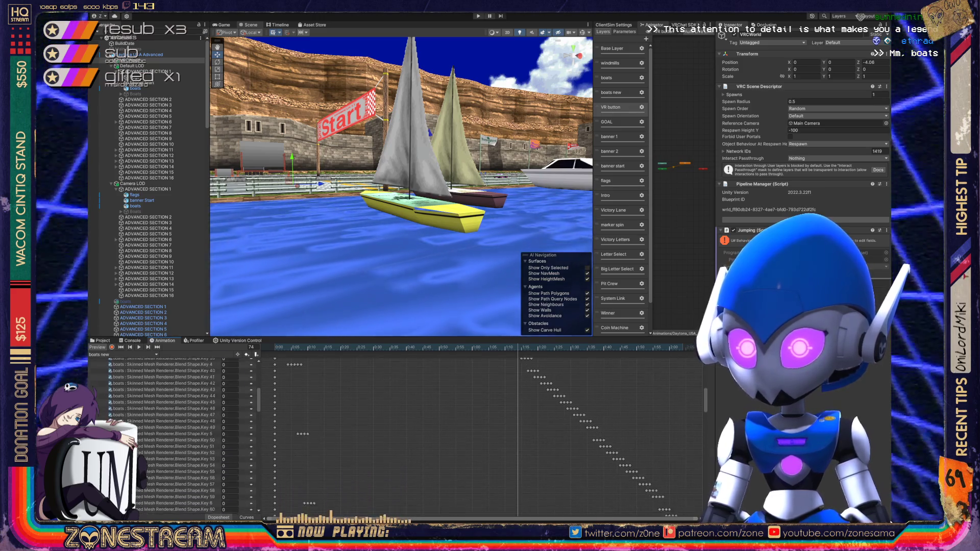
pyautogui.scroll(-2, 168, 434)
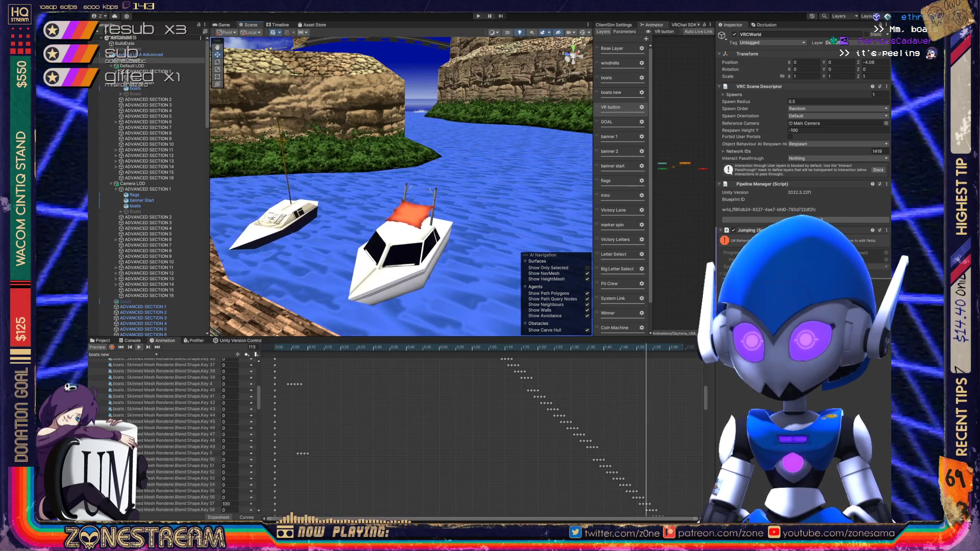
pyautogui.moveTo(330, 347)
pyautogui.mouseDown()
pyautogui.moveTo(607, 347)
pyautogui.moveTo(566, 347)
pyautogui.moveTo(584, 347)
pyautogui.mouseUp()
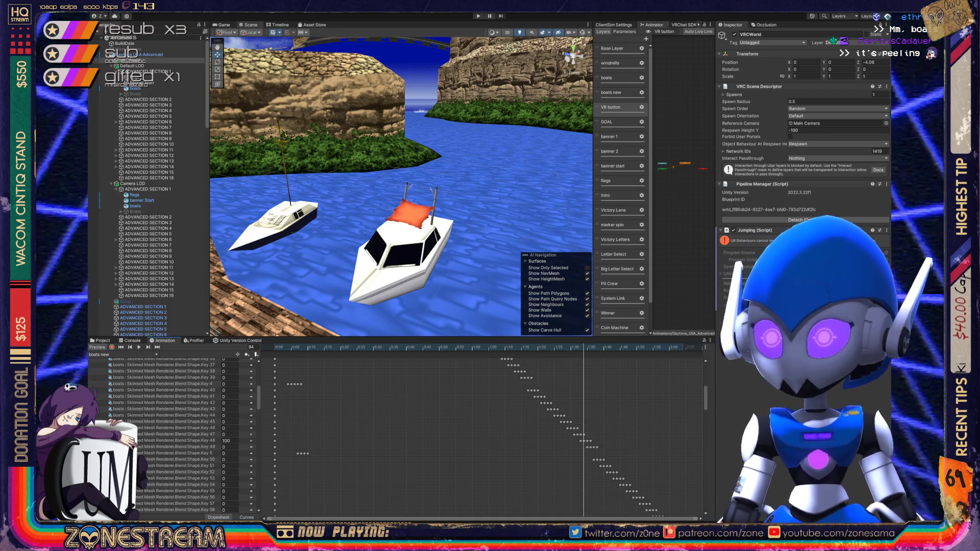
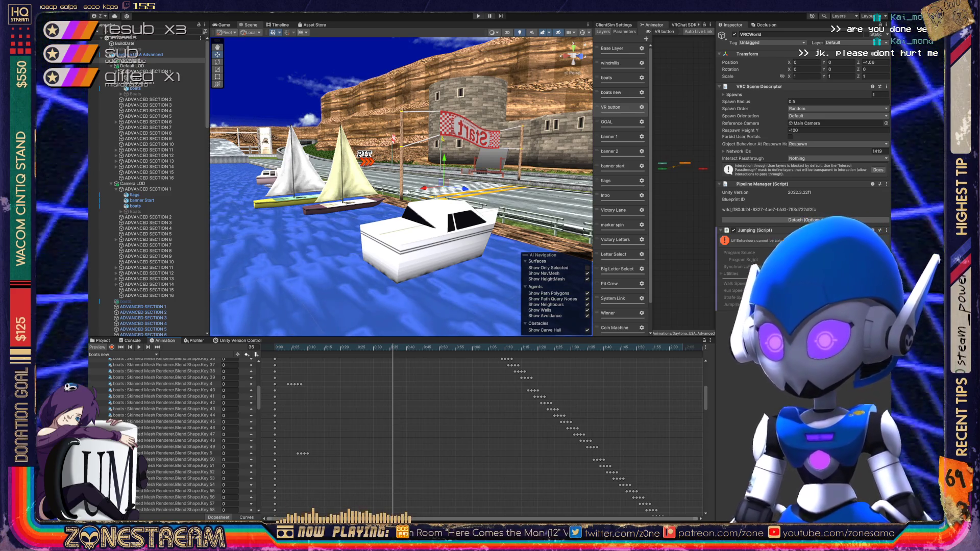
# - Preview the 'boats new' clip with the sailboats and motorboat moving, then advance one frame
pyautogui.press('space')
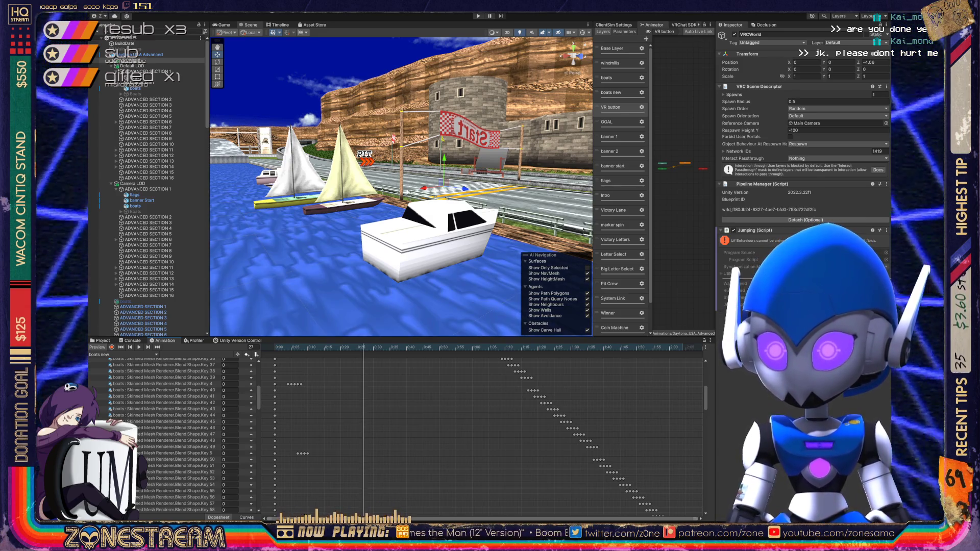
pyautogui.press('.')
pyautogui.press('.')
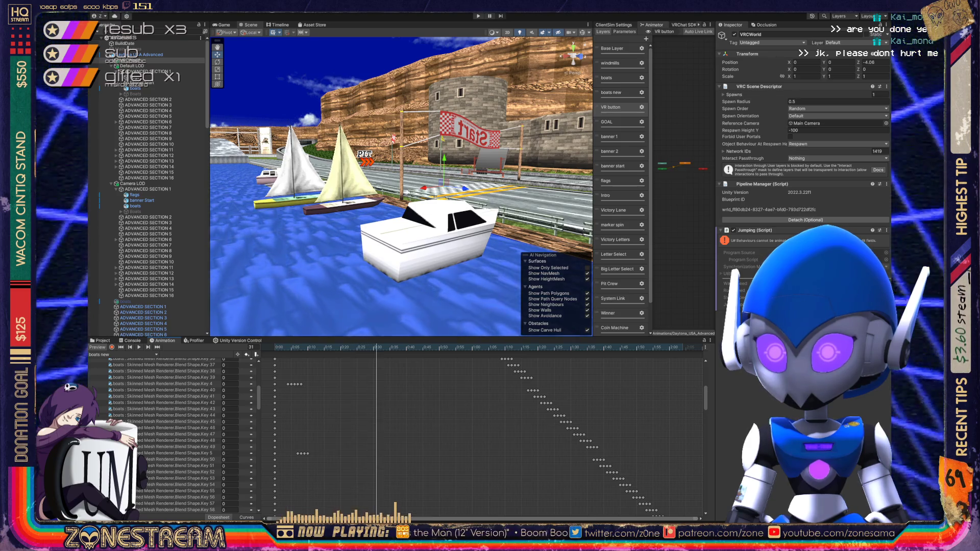
# - Step back a frame, jump to the clip's last keyframe, then scrub back to about frame 97
pyautogui.press(',')
pyautogui.press(',')
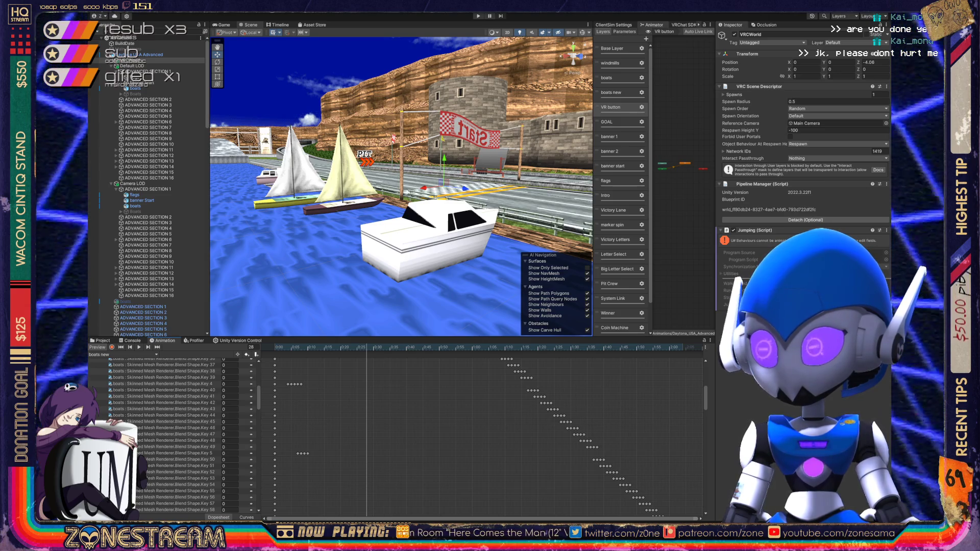
pyautogui.hotkey('shift', '.')
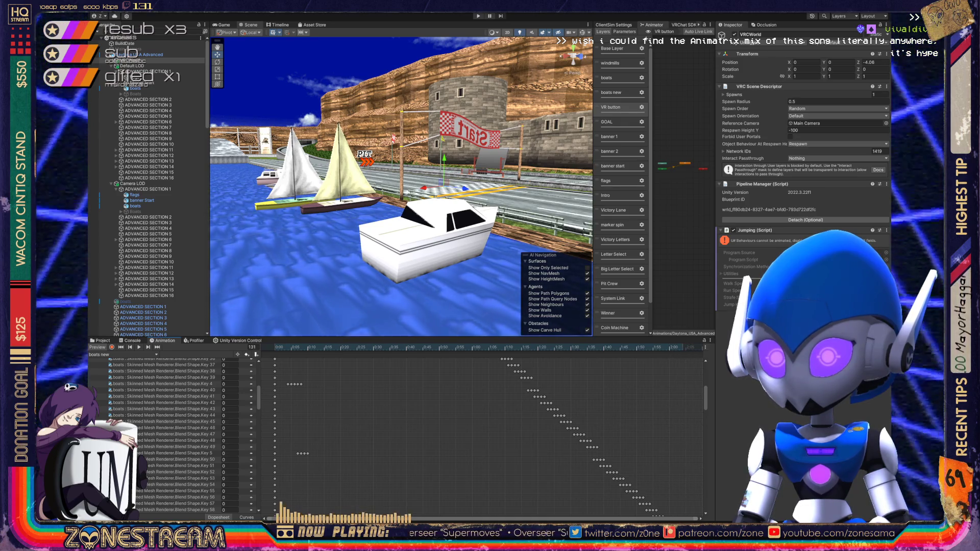
pyautogui.moveTo(652, 347); pyautogui.dragTo(274, 347)
# - Play the 'boats new' clip from the start to watch the white motorboat pass the rocky island
pyautogui.scroll(-5, 400, 186)
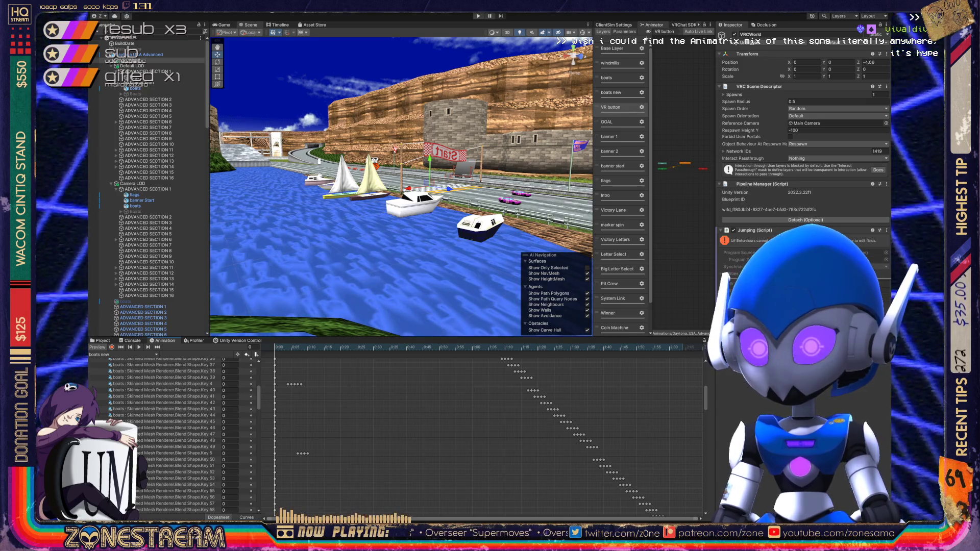
pyautogui.press('space')
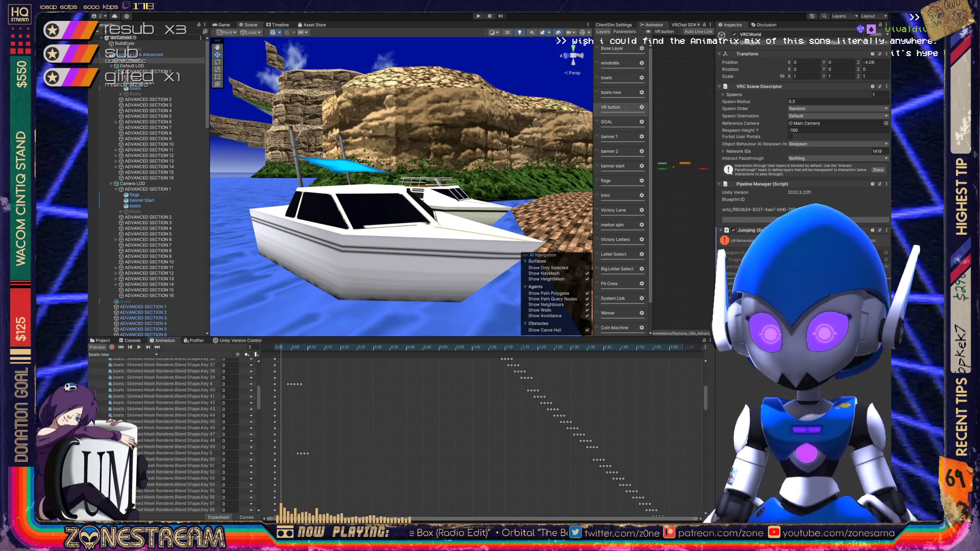
pyautogui.press('space')
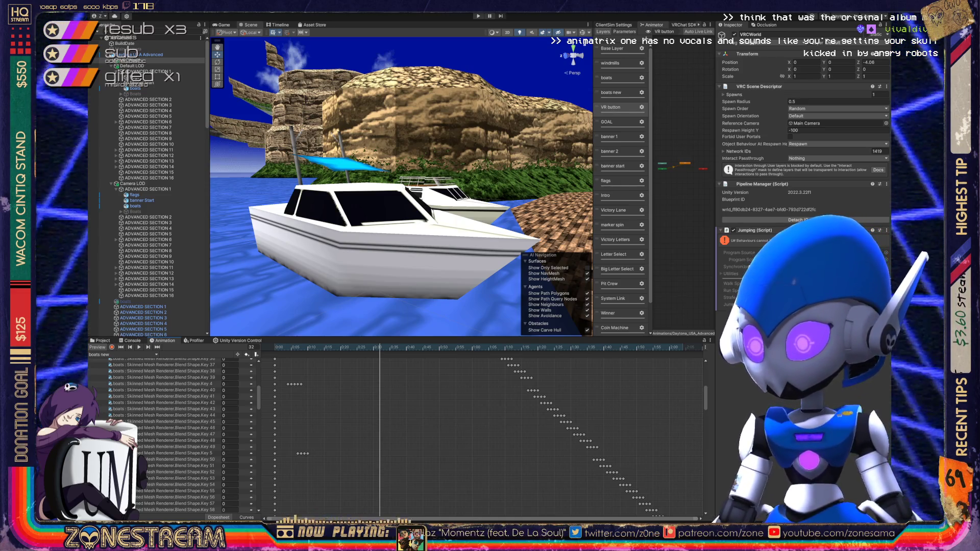
# - Replay the boats preview until the white motorboat nears the racetrack with two boats trailing
pyautogui.press('space')
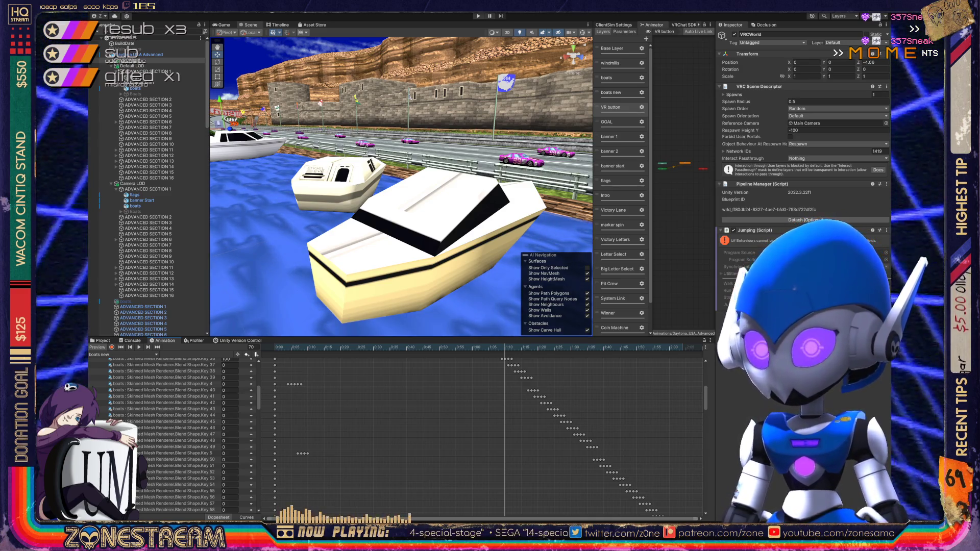
# - Move the playhead to frames 66, 93 and 86 to inspect the active blend-shape keys
pyautogui.press(',')
pyautogui.press(',')
pyautogui.press(',')
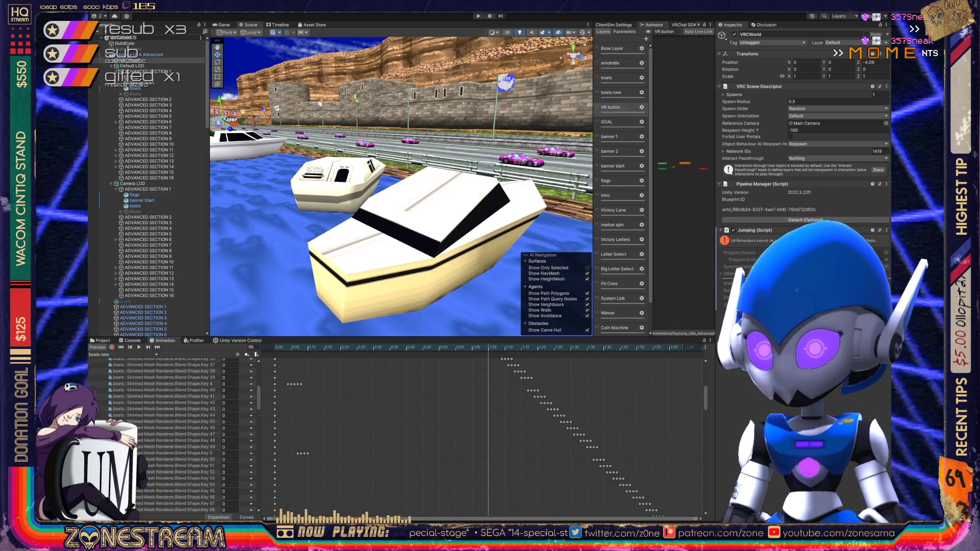
pyautogui.press('.')
pyautogui.press('.')
pyautogui.press('.')
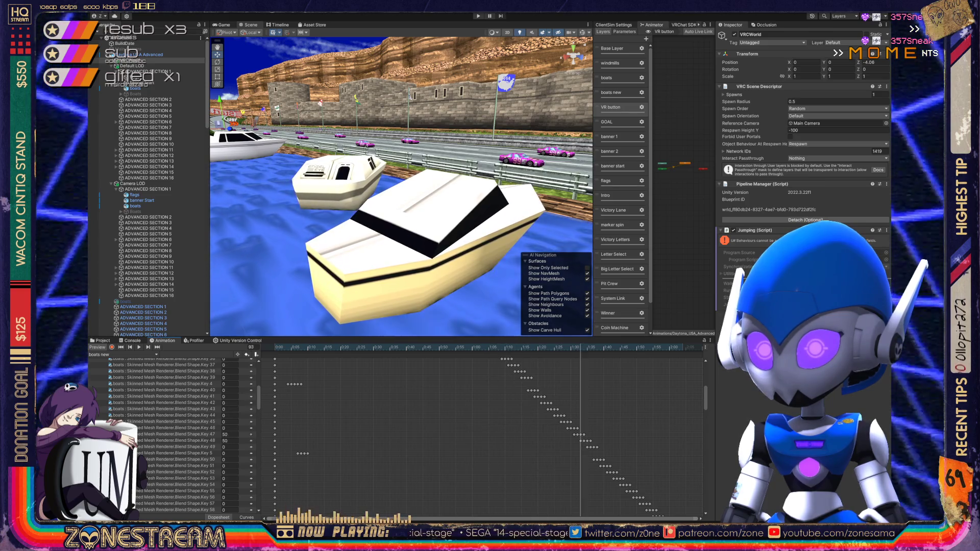
pyautogui.press(',')
pyautogui.press(',')
pyautogui.press(',')
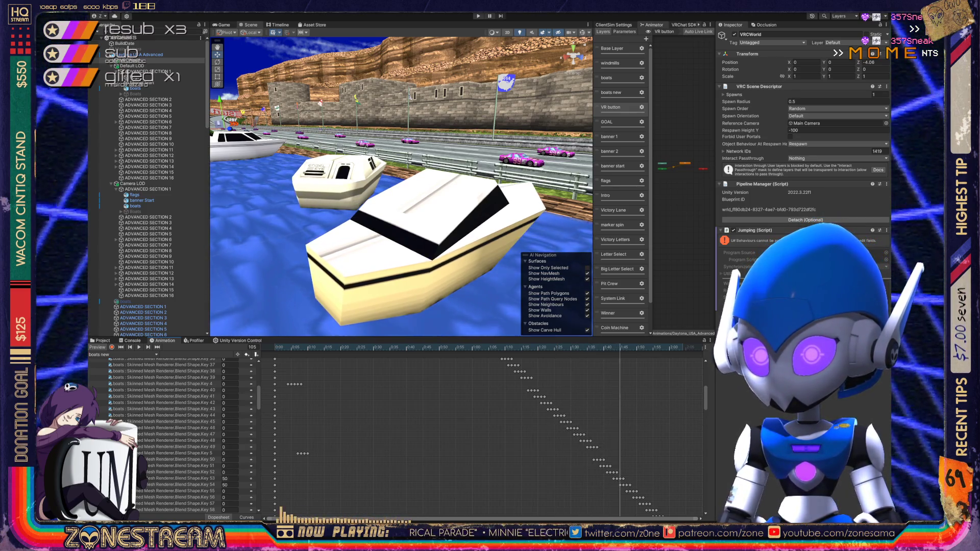
pyautogui.press(',')
pyautogui.press(',')
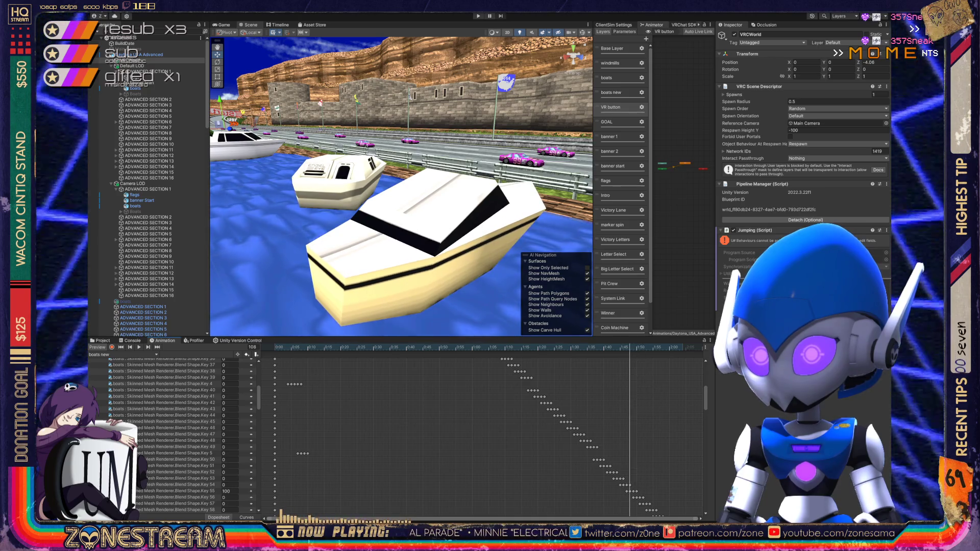
pyautogui.press(',')
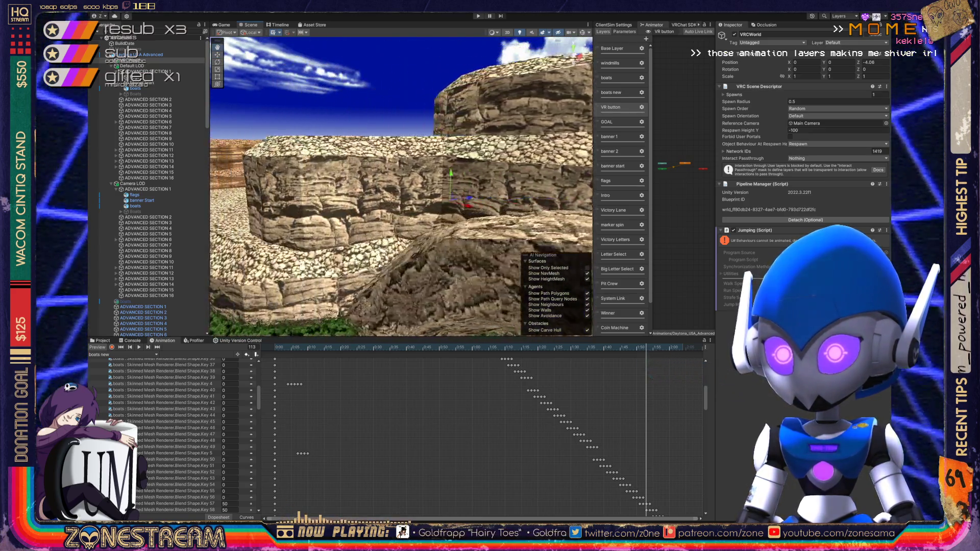
pyautogui.moveTo(398, 184)
pyautogui.mouseDown()
pyautogui.moveTo(234, 195)
pyautogui.moveTo(408, 189)
pyautogui.moveTo(349, 191)
pyautogui.mouseUp()
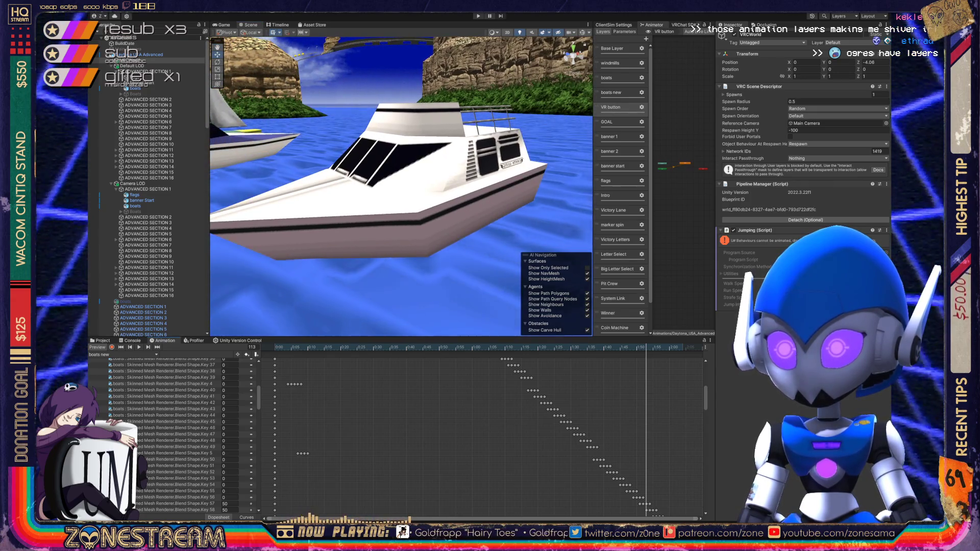
pyautogui.press('space')
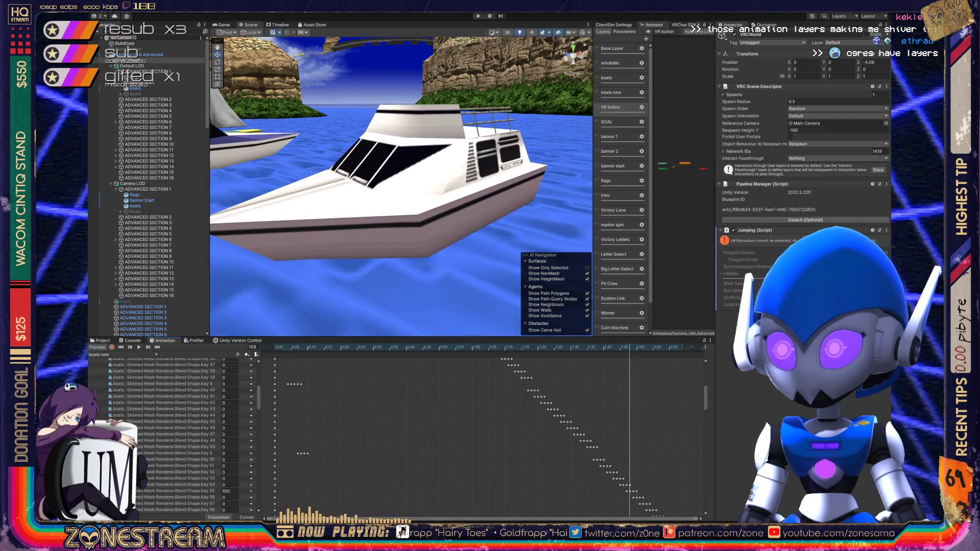
pyautogui.moveTo(674, 347)
pyautogui.mouseDown()
pyautogui.moveTo(369, 347)
pyautogui.moveTo(459, 347)
pyautogui.moveTo(435, 347)
pyautogui.moveTo(446, 347)
pyautogui.mouseUp()
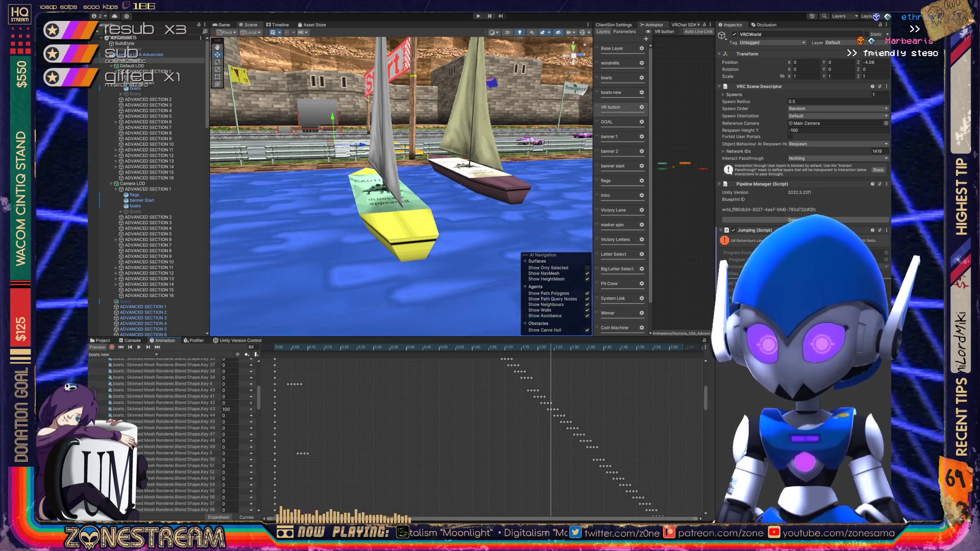
pyautogui.press('space')
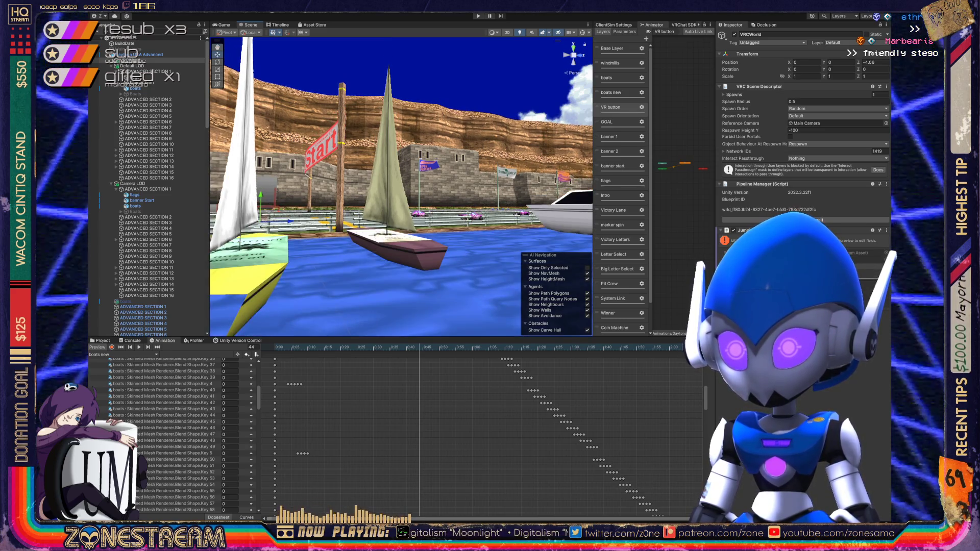
pyautogui.press('space')
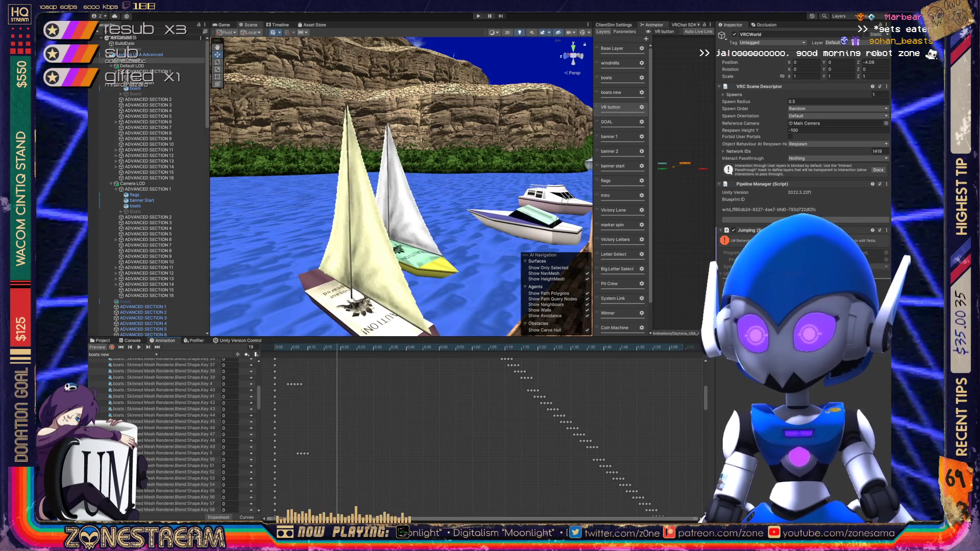
# - Play the clip from frame 19, check frames around 36, and frame the harbour wide
pyautogui.press('f')
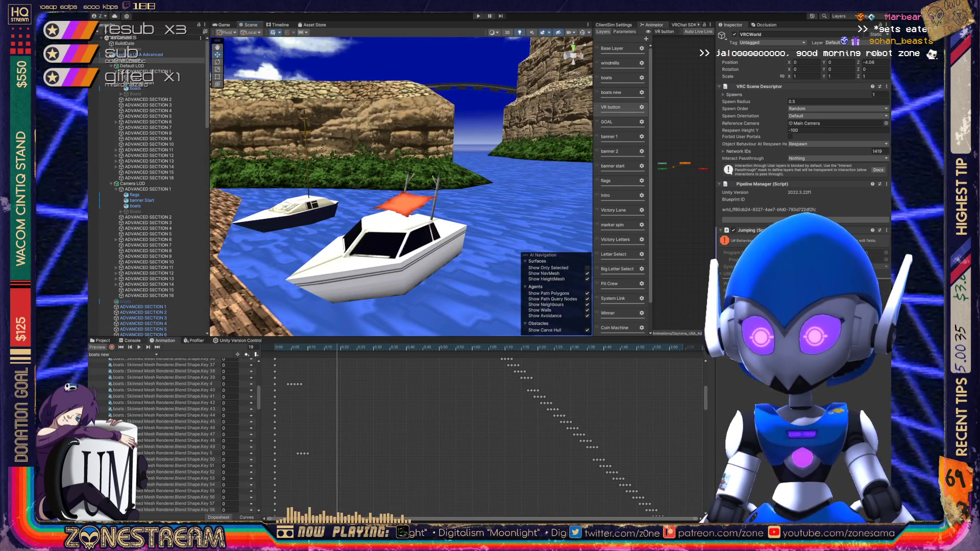
pyautogui.press('space')
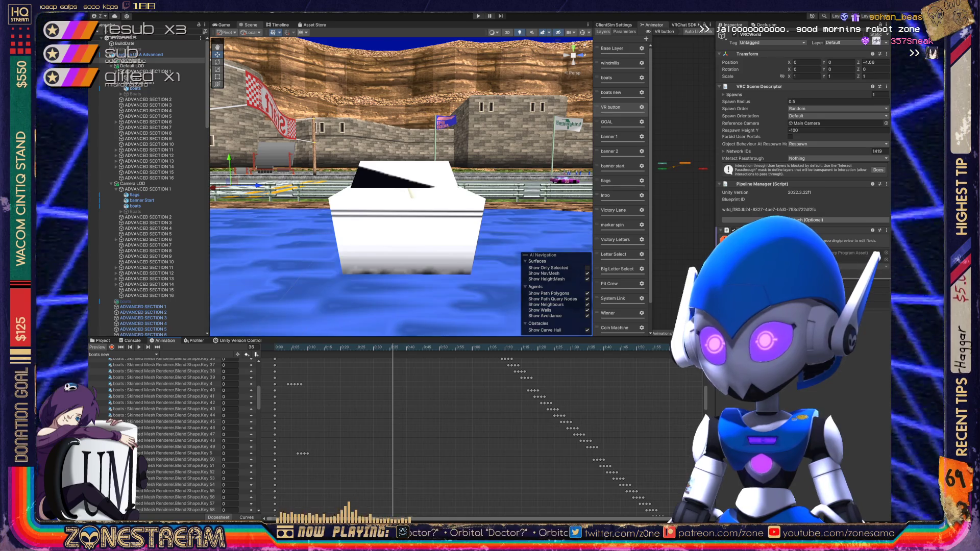
pyautogui.press('.')
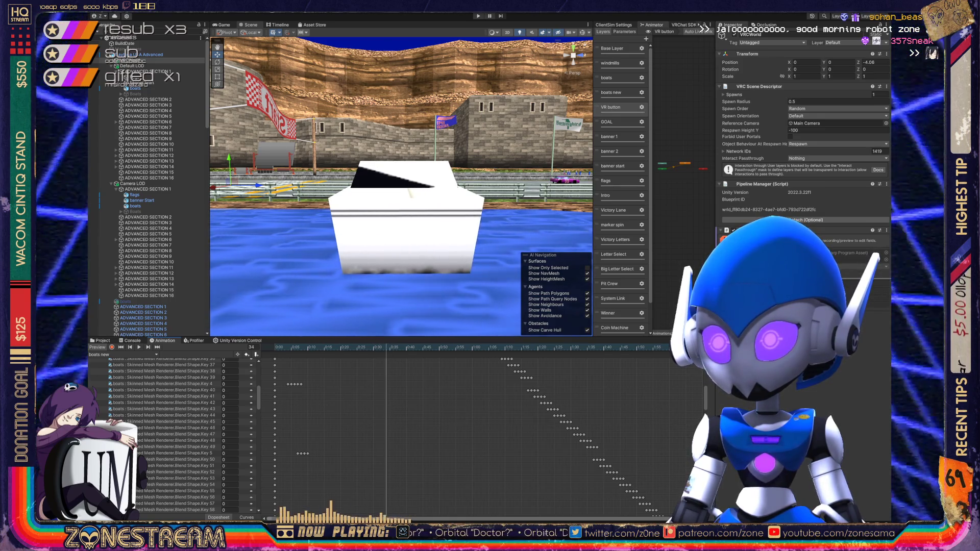
pyautogui.press(',')
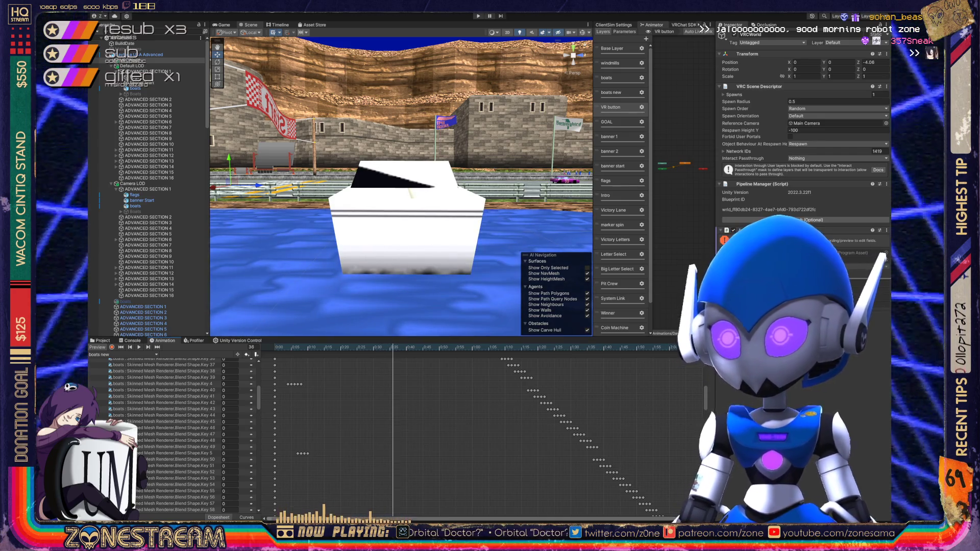
pyautogui.press('f')
pyautogui.press('f')
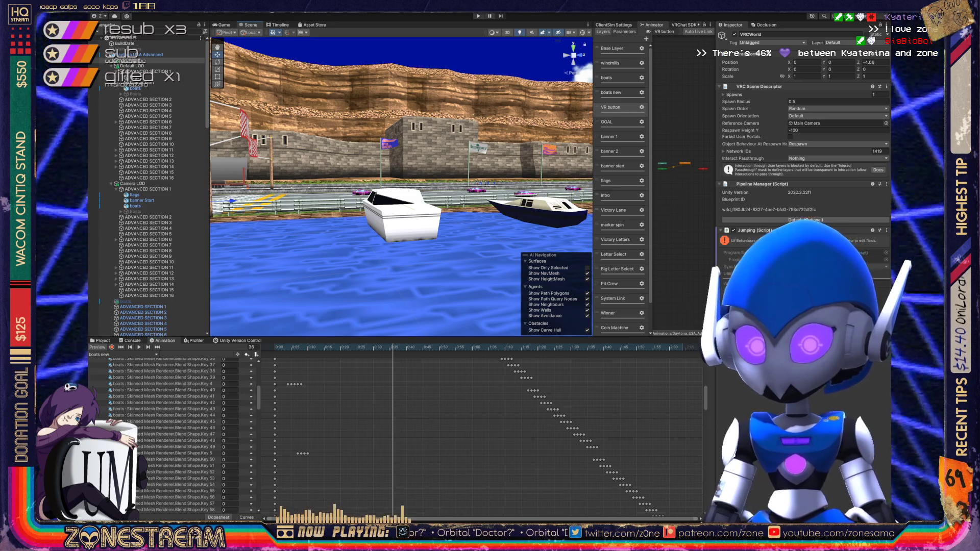
pyautogui.press(',')
pyautogui.press(',')
pyautogui.press(',')
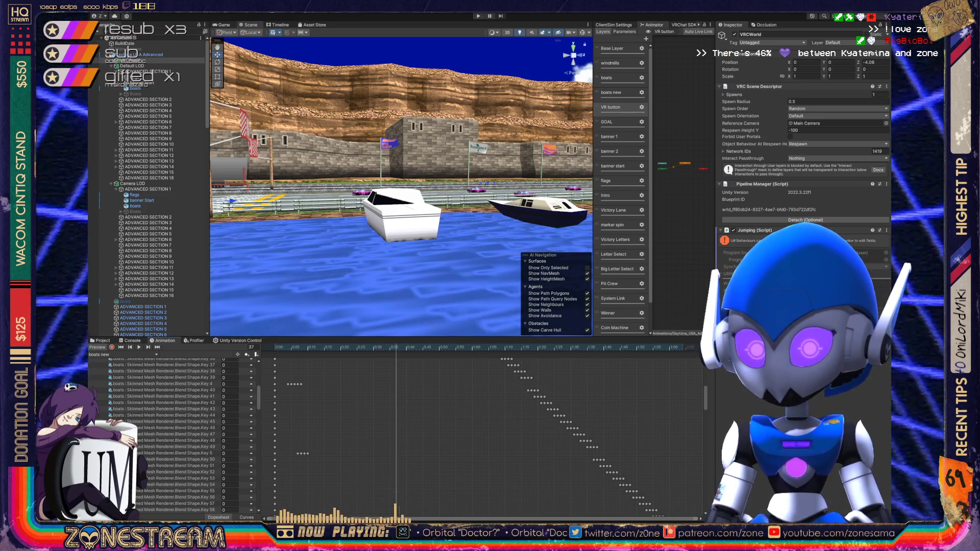
pyautogui.press('.')
pyautogui.press('.')
pyautogui.press('.')
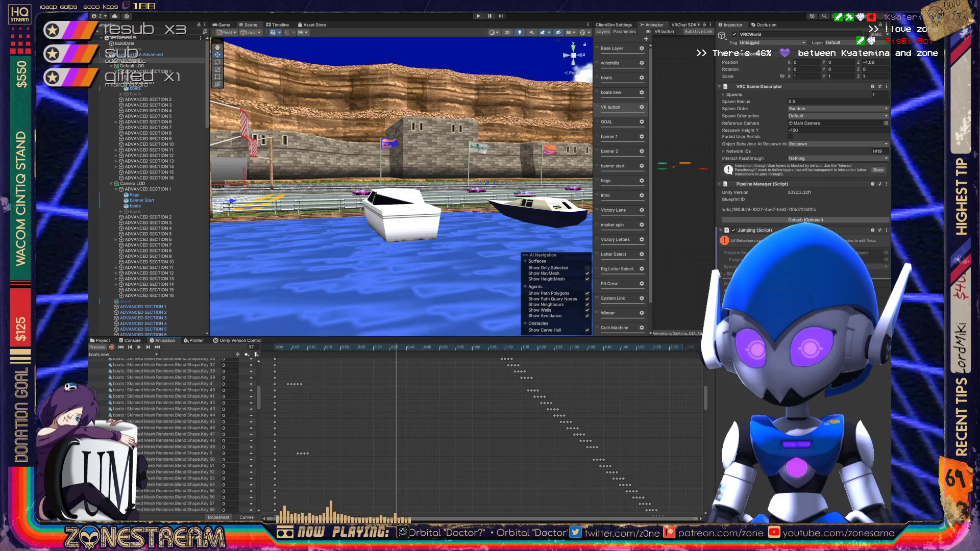
pyautogui.press(',')
pyautogui.press(',')
pyautogui.press(',')
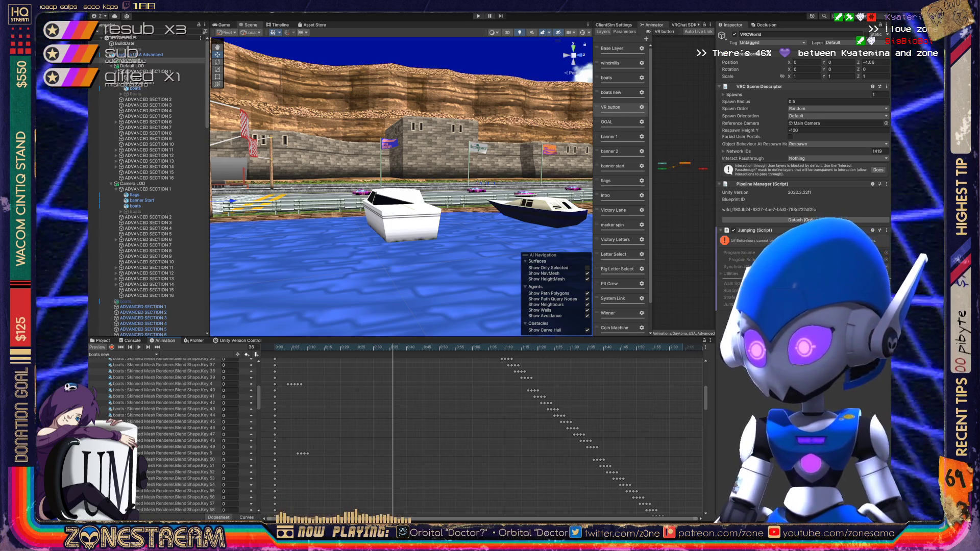
pyautogui.press('space')
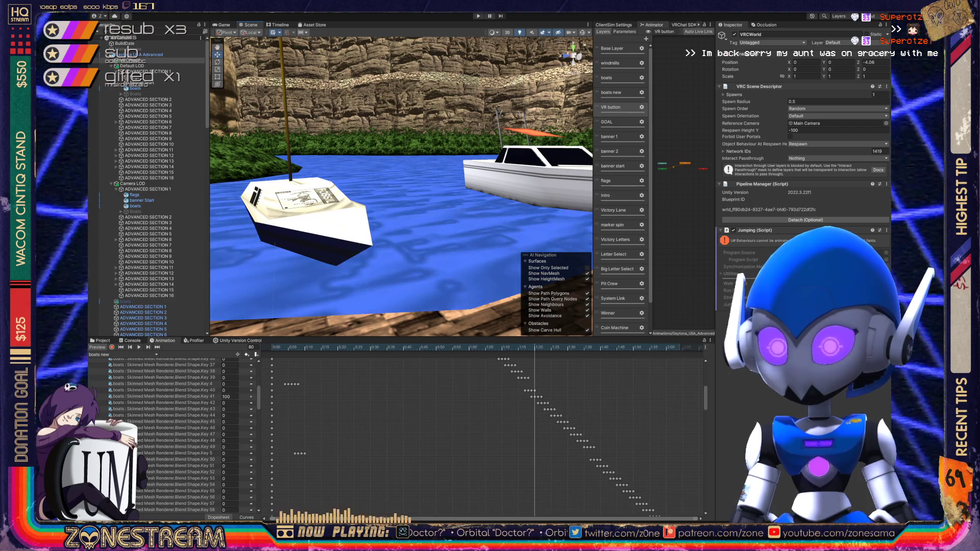
# - Replay the 'boats new' clip until the two sailboats sit side by side near the dock
pyautogui.press('space')
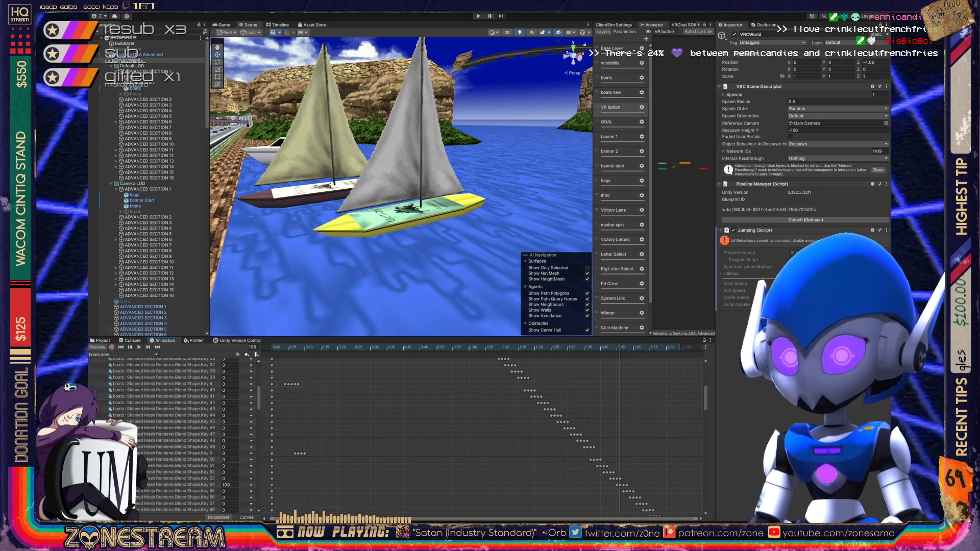
pyautogui.press('space')
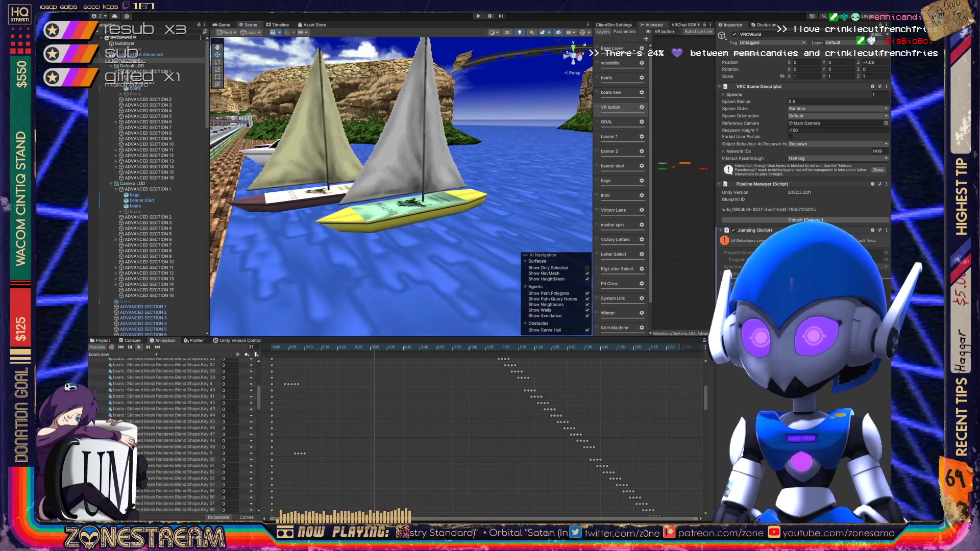
# - Move the 'boats new' clip back one frame and replay it to watch the sails morph
pyautogui.scroll(5, 401, 186)
pyautogui.scroll(-5, 401, 186)
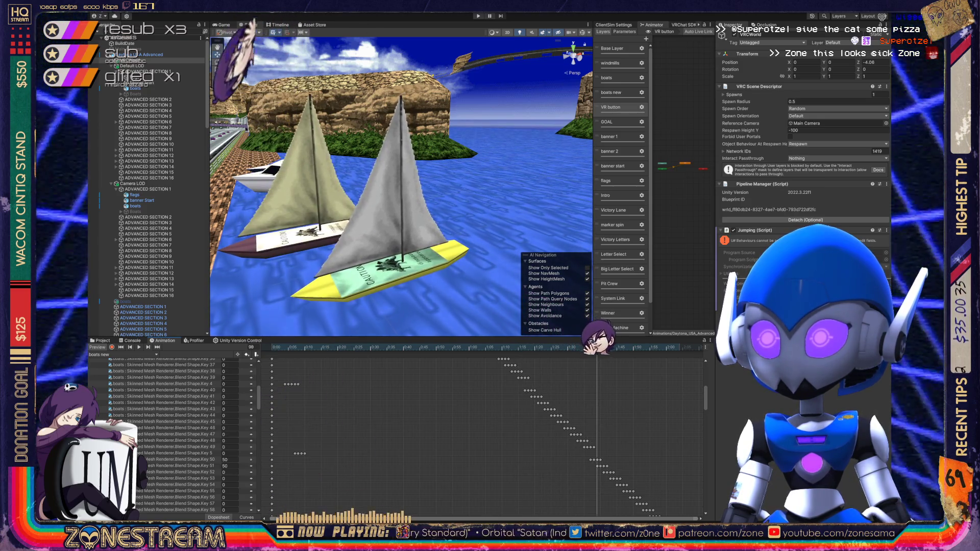
pyautogui.press(',')
pyautogui.press('space')
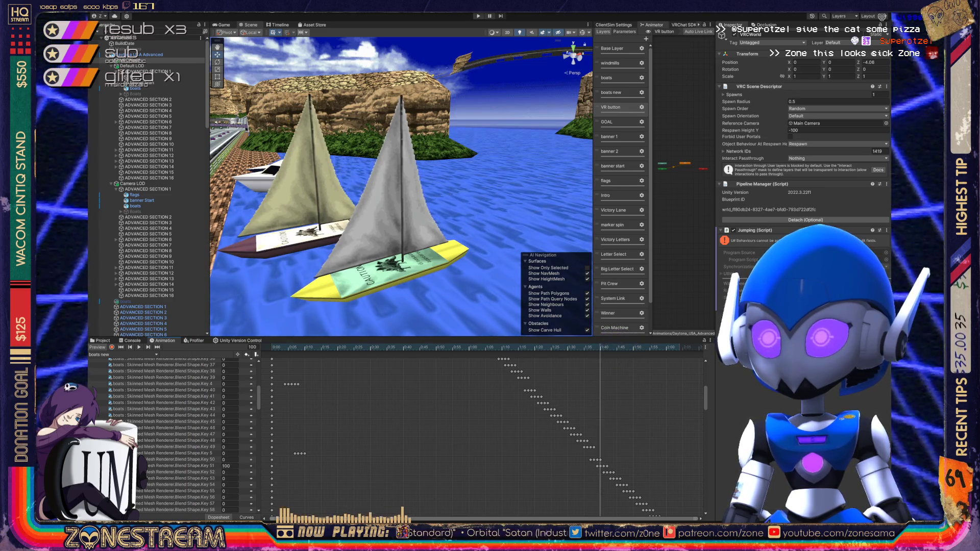
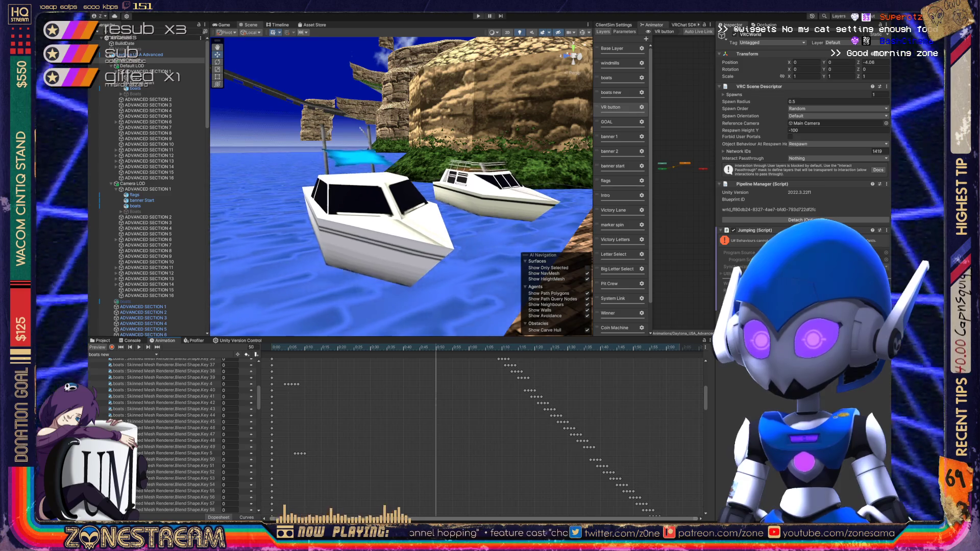
# - Restart the 'boats new' animation preview from frame 0 and select the boats object
pyautogui.press('space')
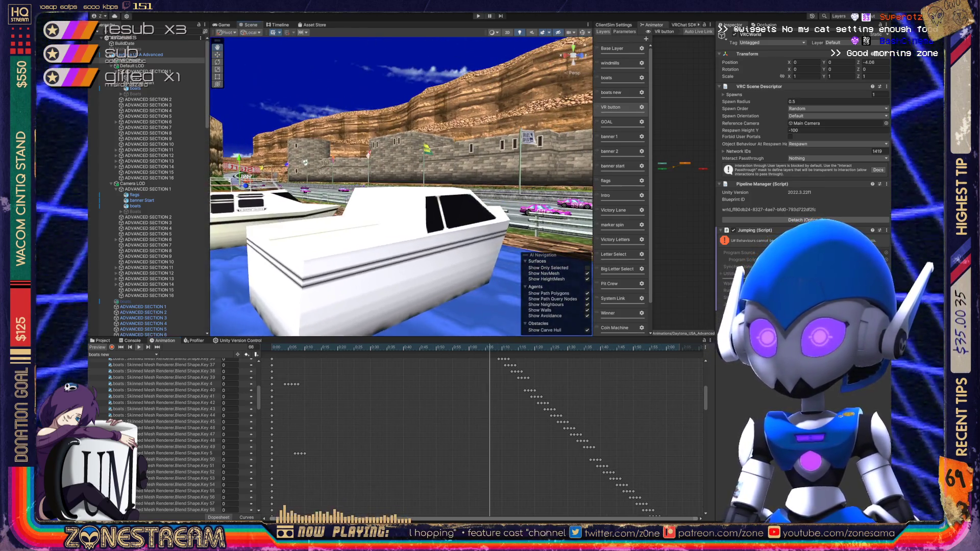
pyautogui.click(367, 214)
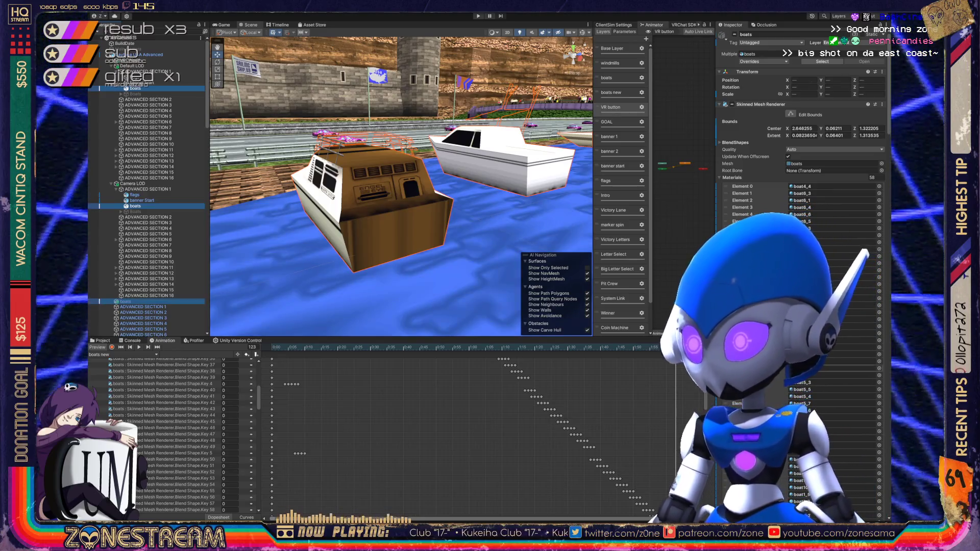
# - Scroll the boats renderer's Materials list and ping boat7_10 and boat7_9 in the Project window
pyautogui.scroll(-2, 801, 255)
pyautogui.scroll(-3, 801, 153)
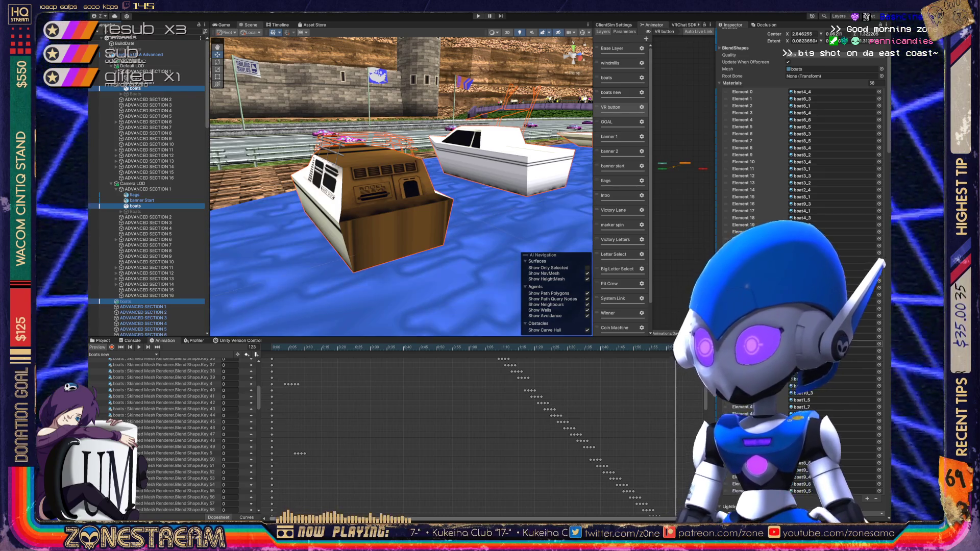
pyautogui.click(744, 344)
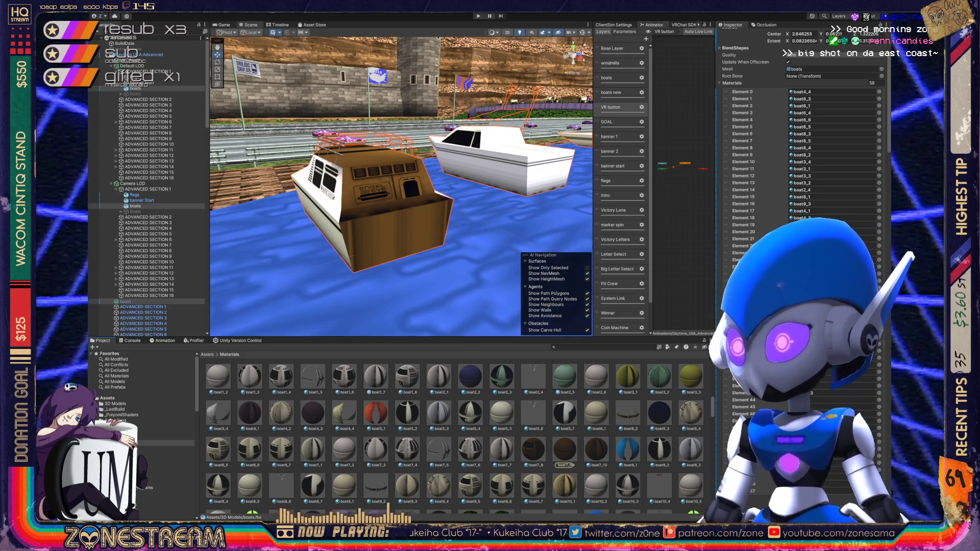
pyautogui.hotkey('ctrl', 'z')
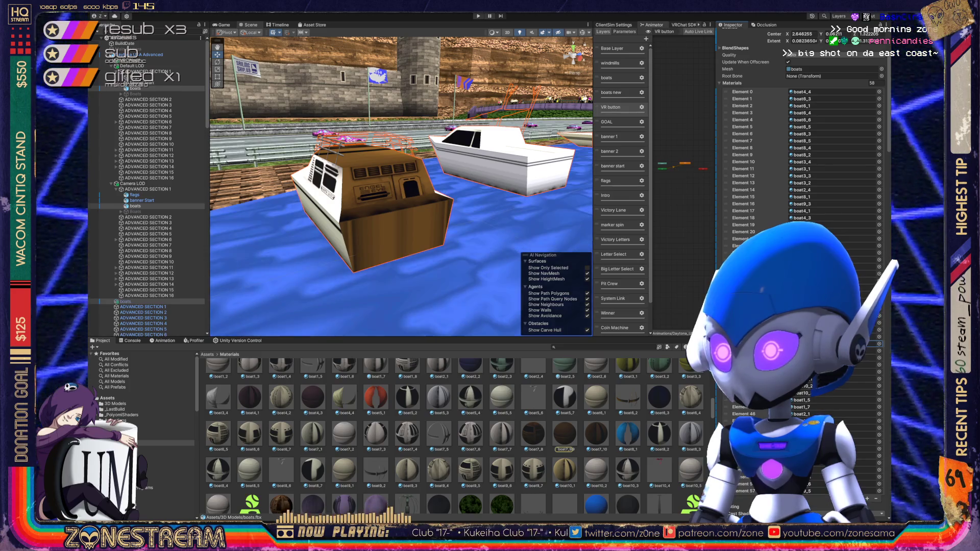
pyautogui.click(599, 450)
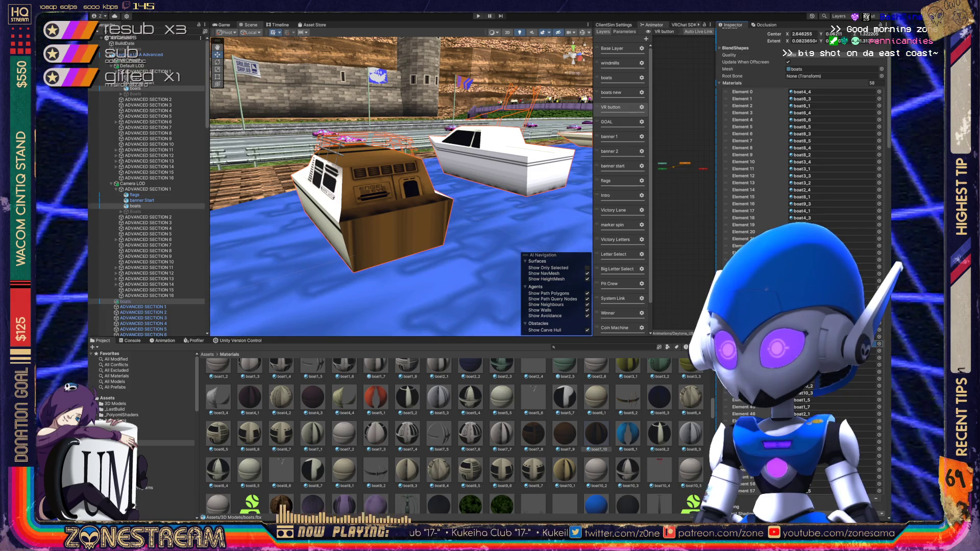
pyautogui.click(565, 434)
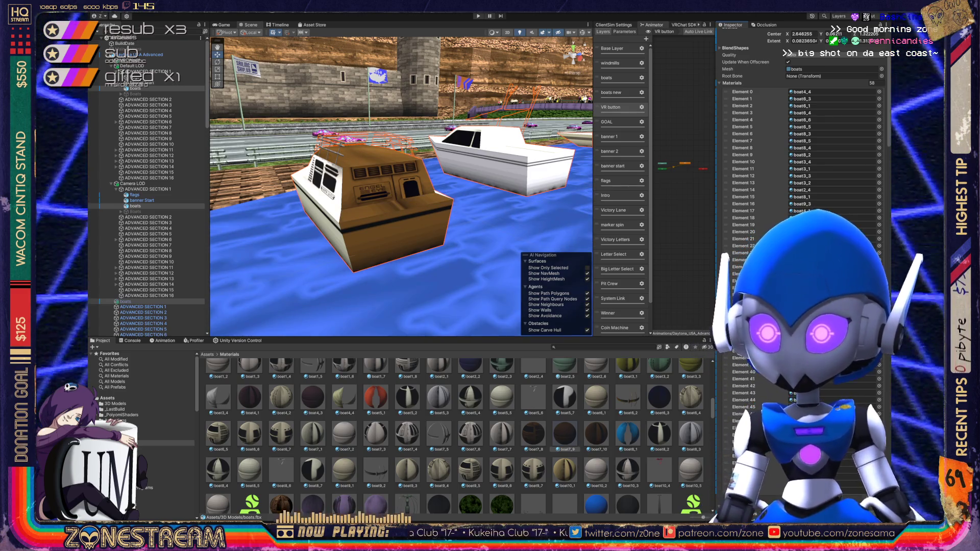
pyautogui.hotkey('ctrl', '6')
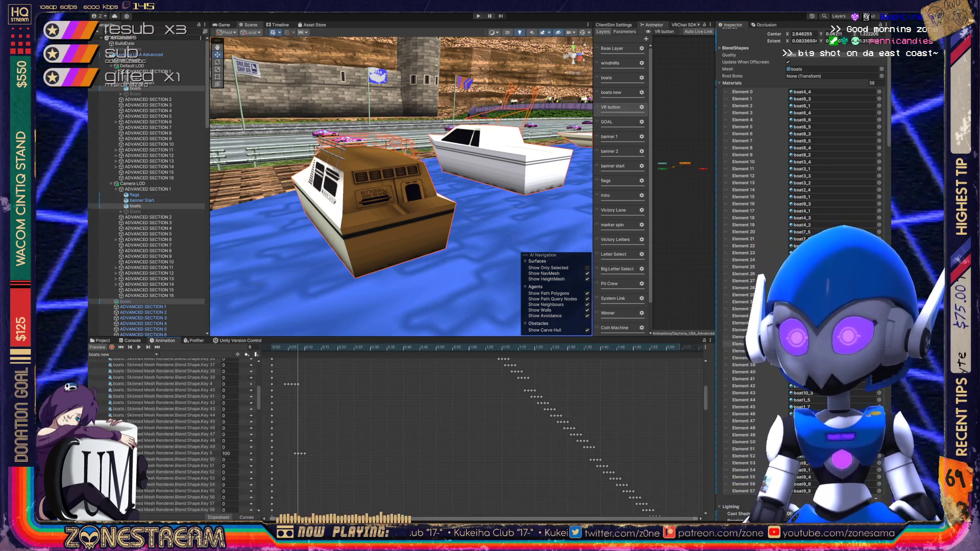
# - Scrub the boats animation to frame 67, select VRCWorld, and return to the Materials folder
pyautogui.click(491, 347)
pyautogui.click(515, 347)
pyautogui.click(132, 60)
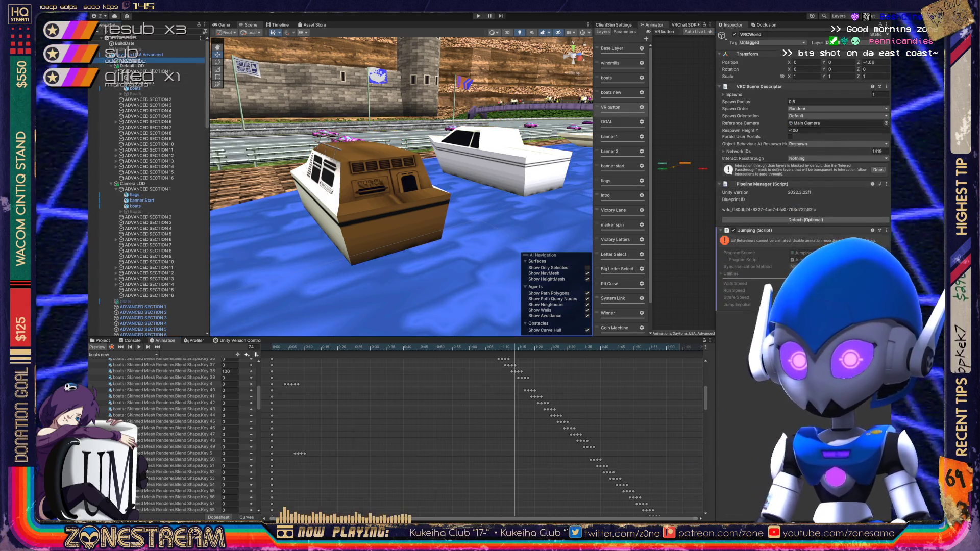
pyautogui.click(101, 341)
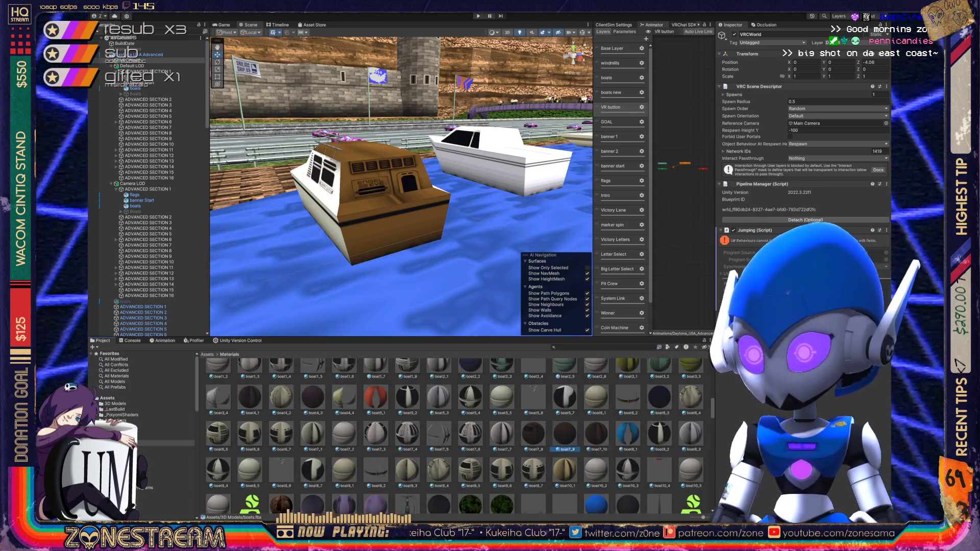
# - Inspect the boat7_5, boat2_4, boat1_5 and boat1_6 materials in the Inspector
pyautogui.click(439, 434)
pyautogui.scroll(1, 439, 433)
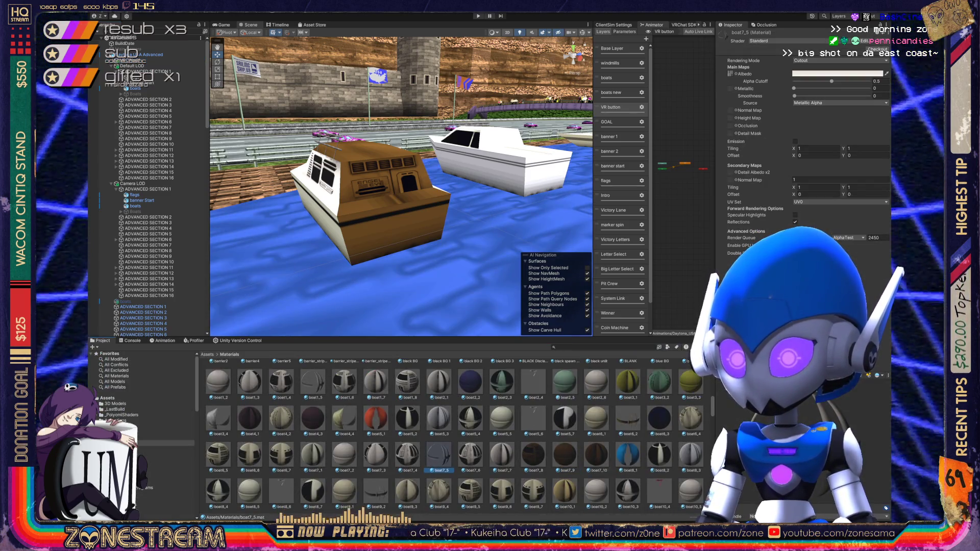
pyautogui.scroll(1, 445, 436)
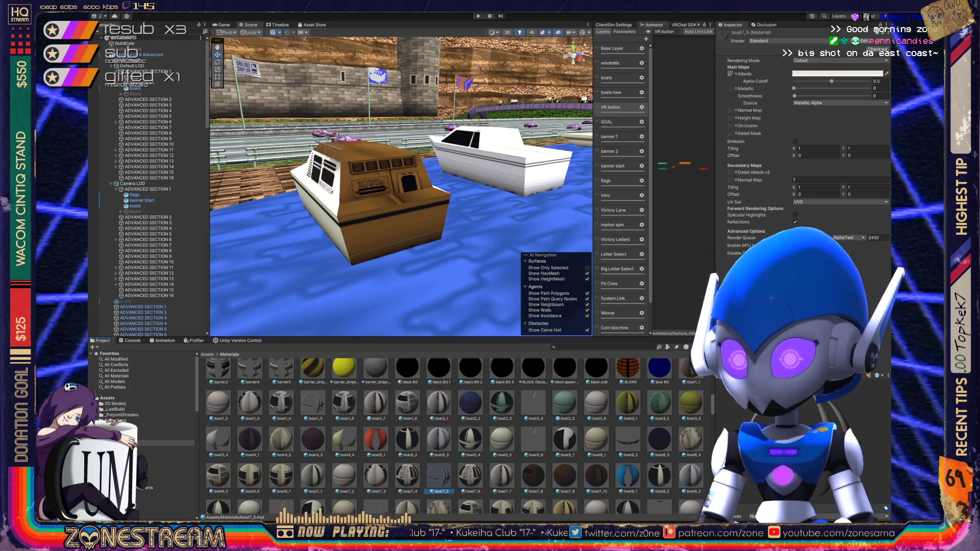
pyautogui.click(533, 402)
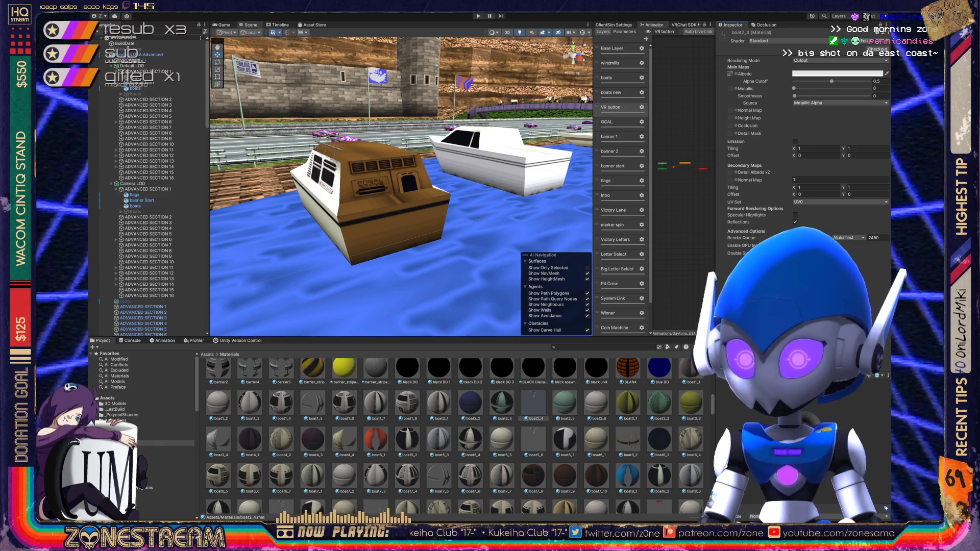
pyautogui.click(312, 403)
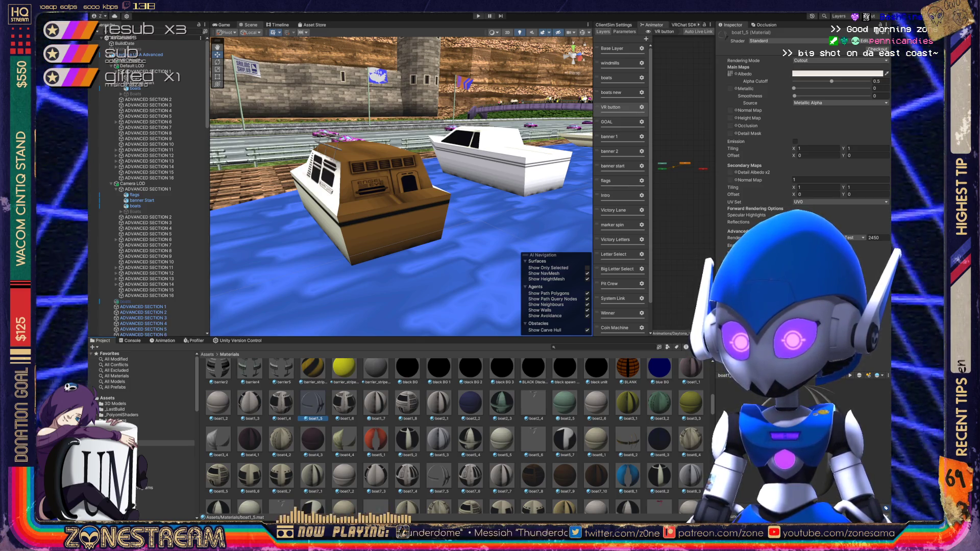
pyautogui.click(344, 403)
# - Multi-select boat1_5, boat2_4, boat5_6, boat6_2, boat7_5 and boat5_1 in the Materials grid
pyautogui.click(312, 402)
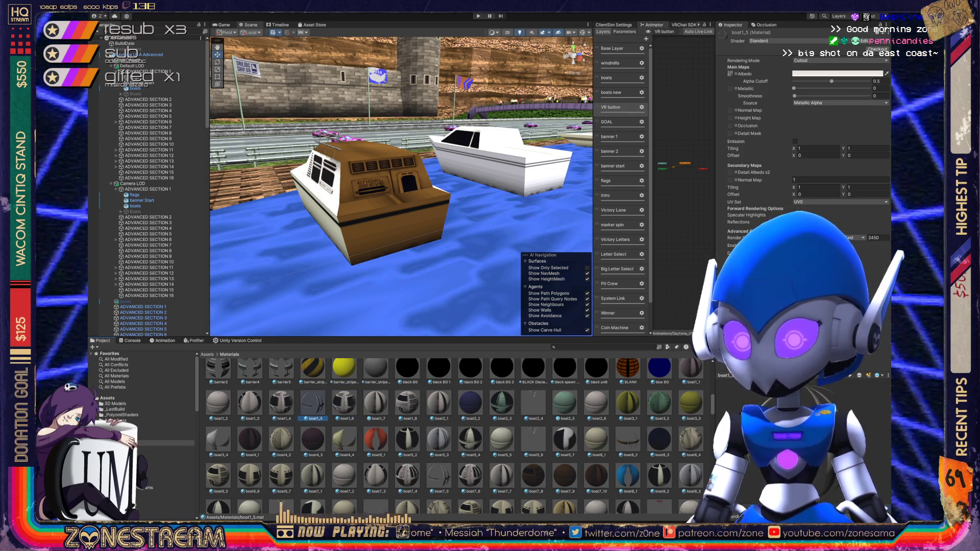
pyautogui.keyDown('ctrl'); pyautogui.click(533, 403); pyautogui.keyUp('ctrl')
pyautogui.keyDown('ctrl'); pyautogui.click(534, 439); pyautogui.keyUp('ctrl')
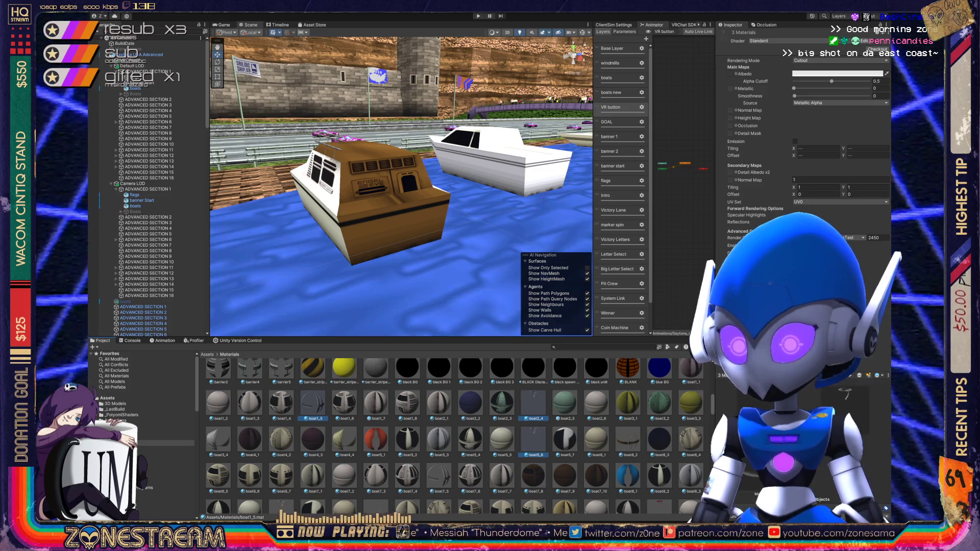
pyautogui.keyDown('ctrl'); pyautogui.click(628, 439); pyautogui.keyUp('ctrl')
pyautogui.keyDown('ctrl'); pyautogui.click(439, 474); pyautogui.keyUp('ctrl')
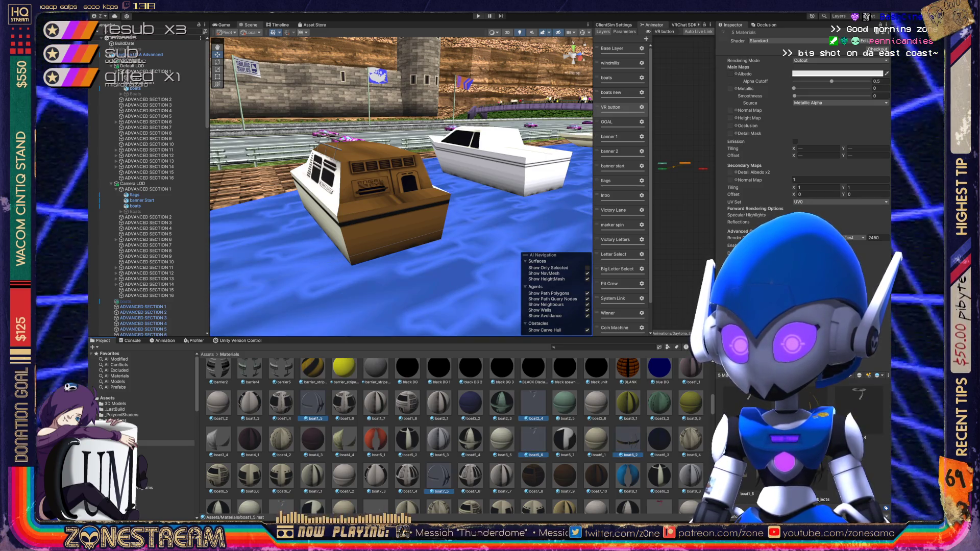
pyautogui.keyDown('ctrl'); pyautogui.click(370, 434); pyautogui.keyUp('ctrl')
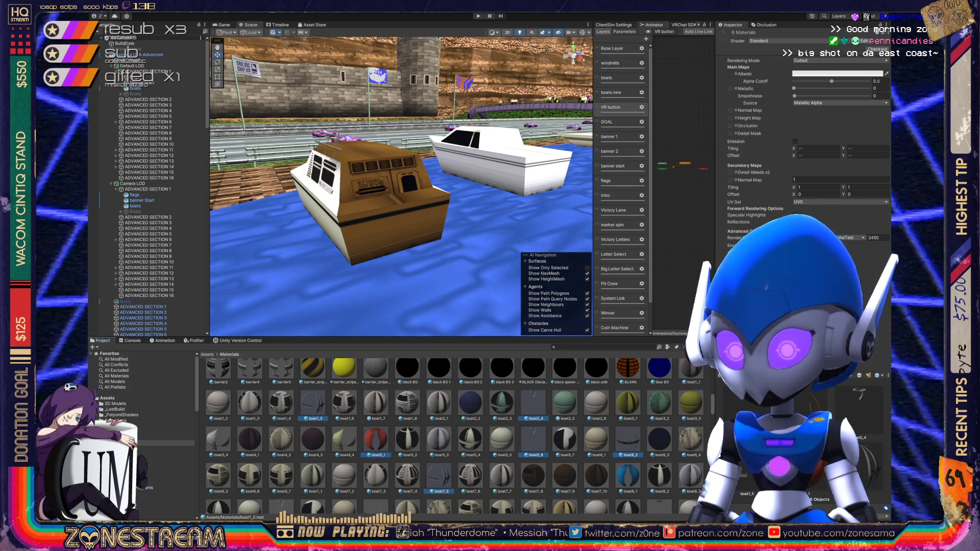
pyautogui.scroll(-1, 446, 436)
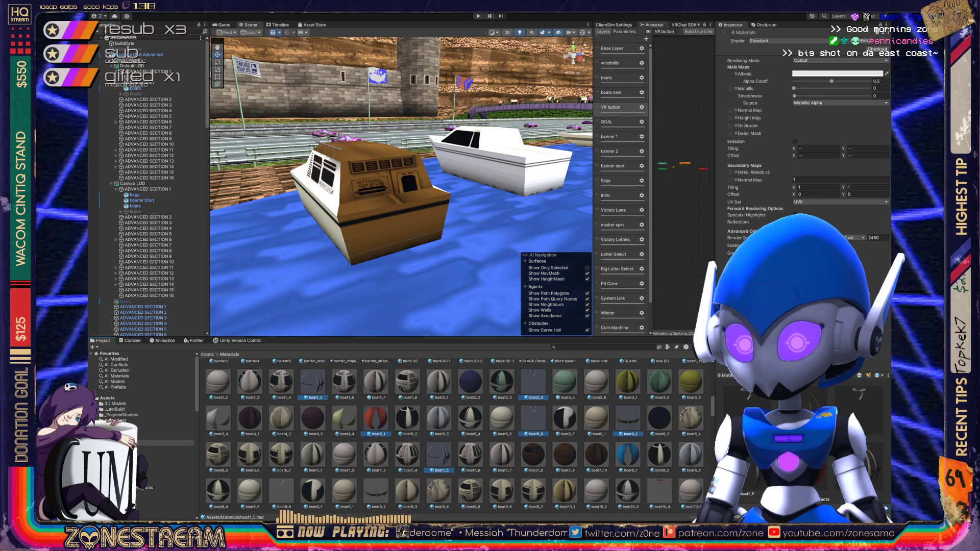
pyautogui.scroll(1, 445, 437)
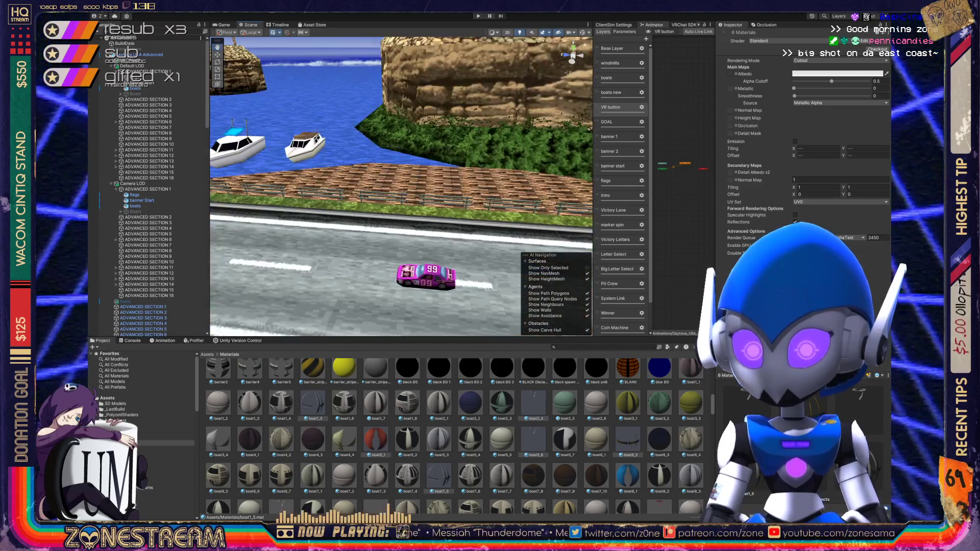
# - Add boat8_1, boat8_6, boat9_2 and boat10_4 to the boat material selection
pyautogui.scroll(-1, 446, 437)
pyautogui.scroll(-2, 445, 436)
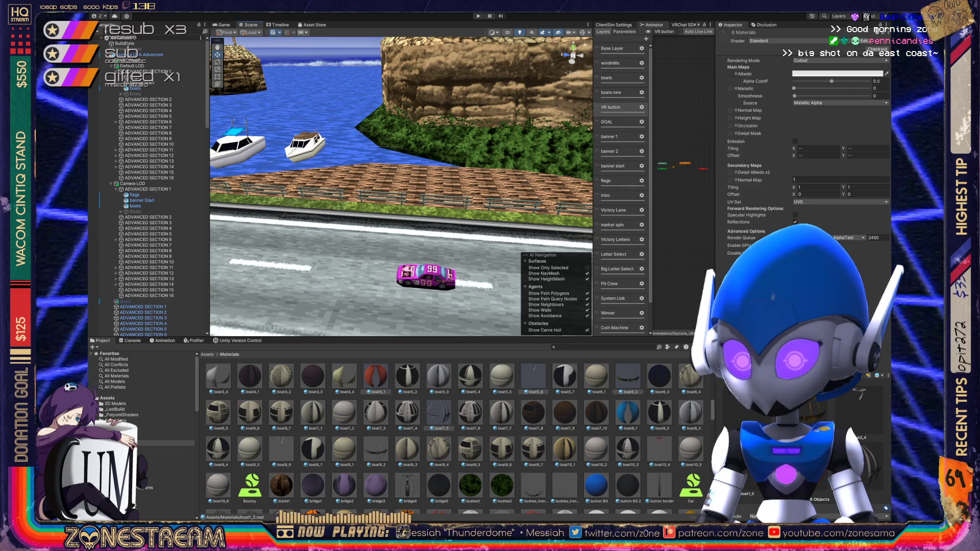
pyautogui.keyDown('ctrl'); pyautogui.click(628, 414); pyautogui.keyUp('ctrl')
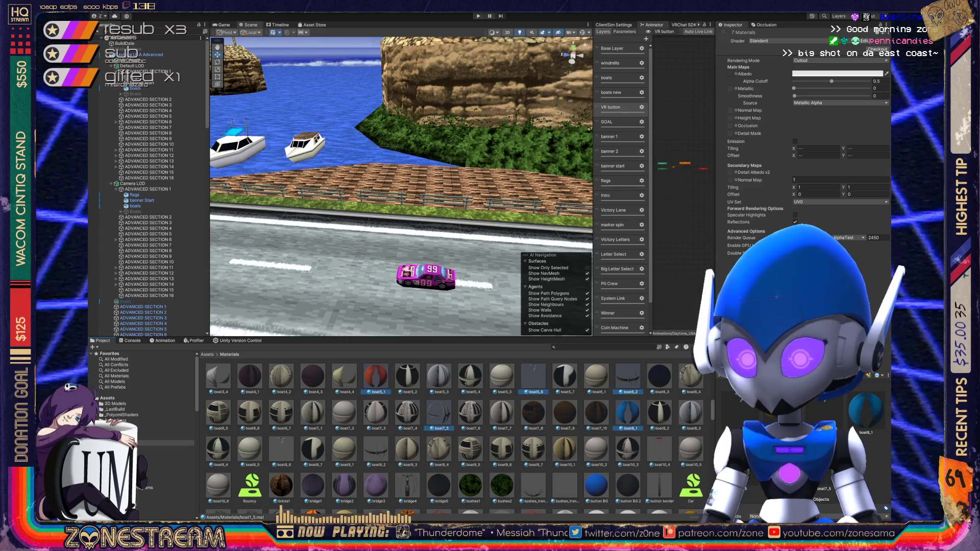
pyautogui.keyDown('ctrl'); pyautogui.click(282, 449); pyautogui.keyUp('ctrl')
pyautogui.keyDown('ctrl'); pyautogui.click(375, 449); pyautogui.keyUp('ctrl')
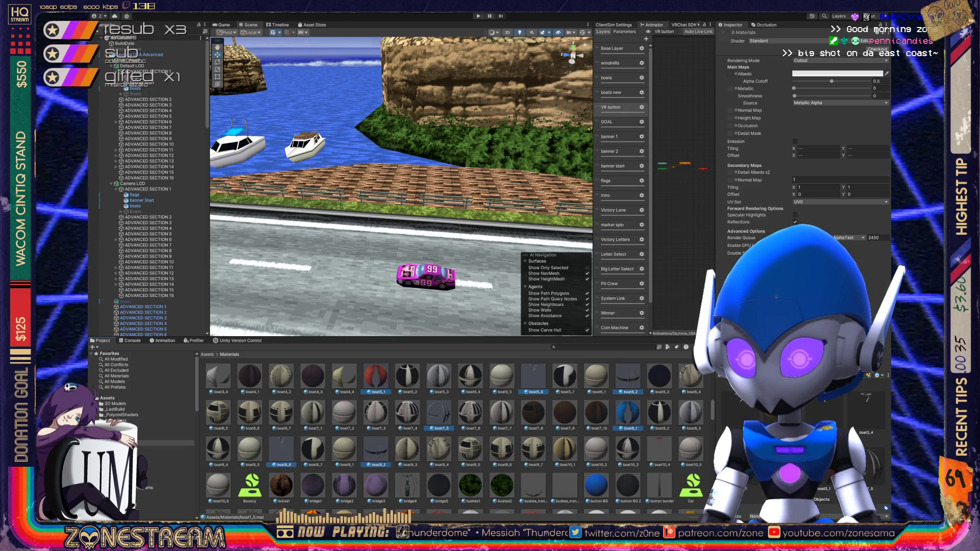
pyautogui.keyDown('ctrl'); pyautogui.click(660, 449); pyautogui.keyUp('ctrl')
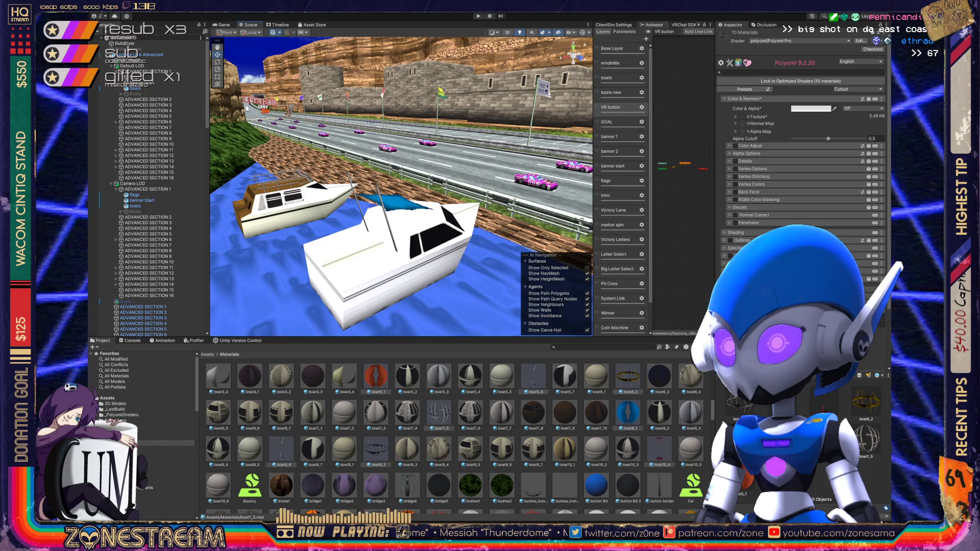
pyautogui.click(725, 248)
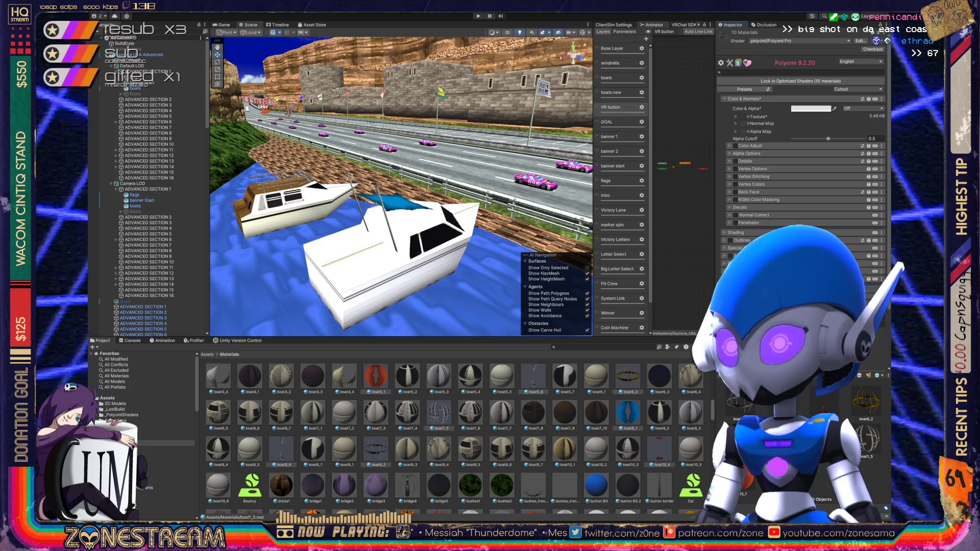
pyautogui.click(725, 232)
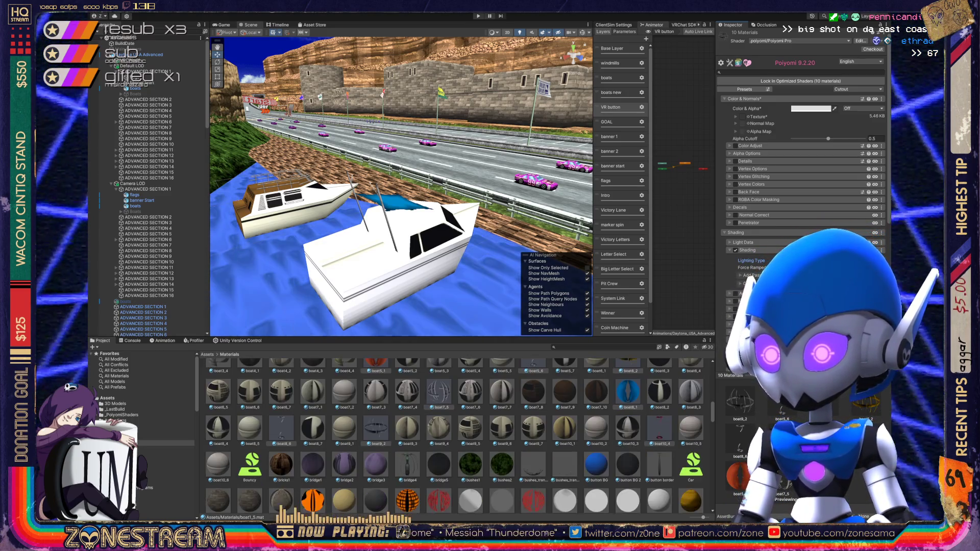
pyautogui.scroll(2, 455, 434)
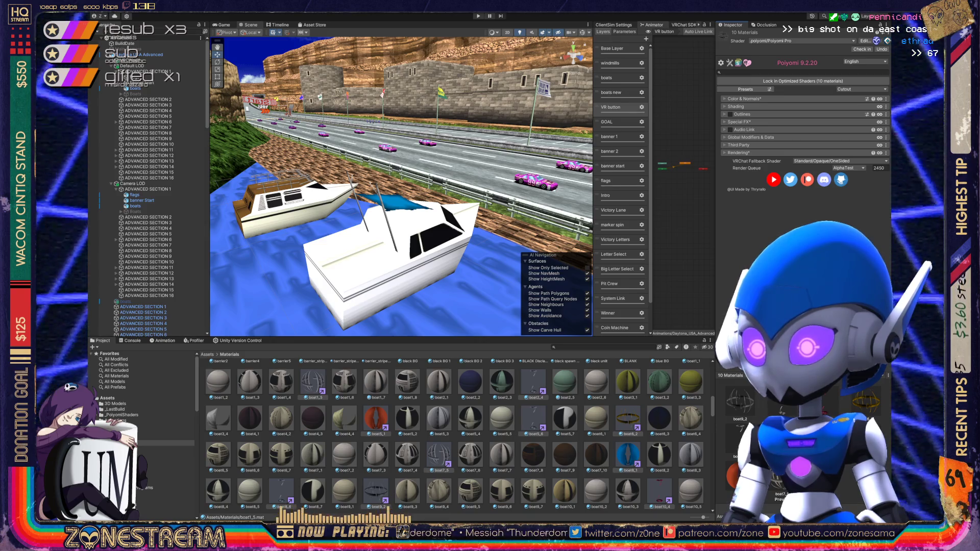
pyautogui.scroll(5, 454, 436)
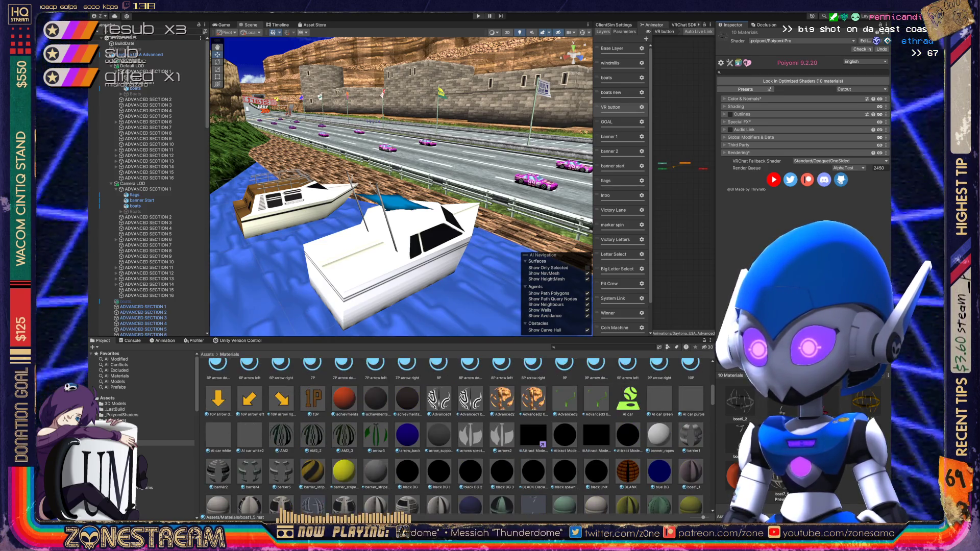
pyautogui.click(343, 435)
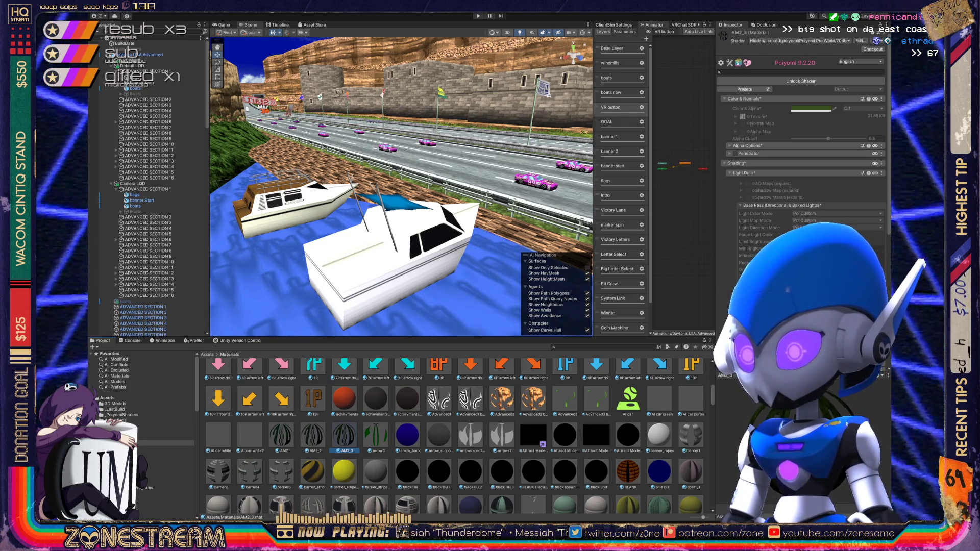
pyautogui.scroll(-1, 802, 179)
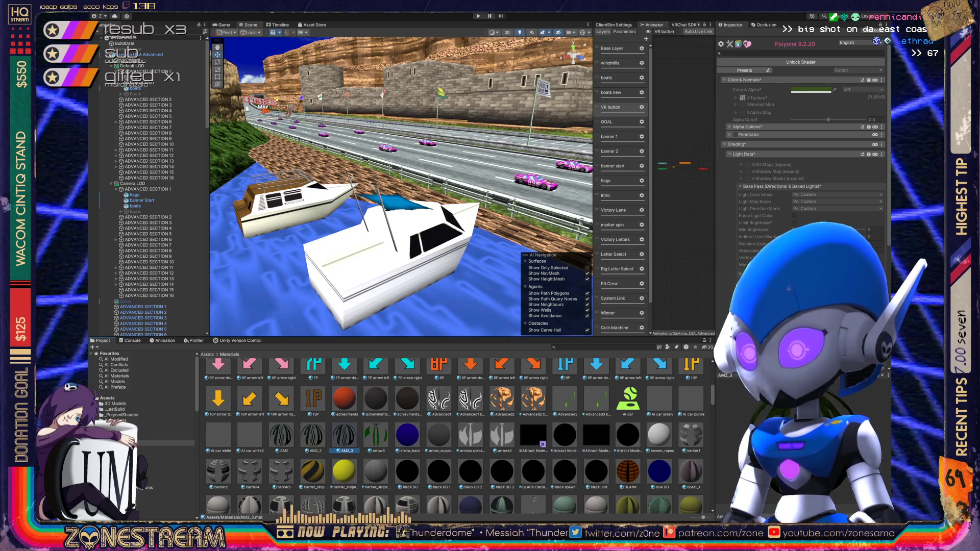
pyautogui.scroll(-3, 455, 436)
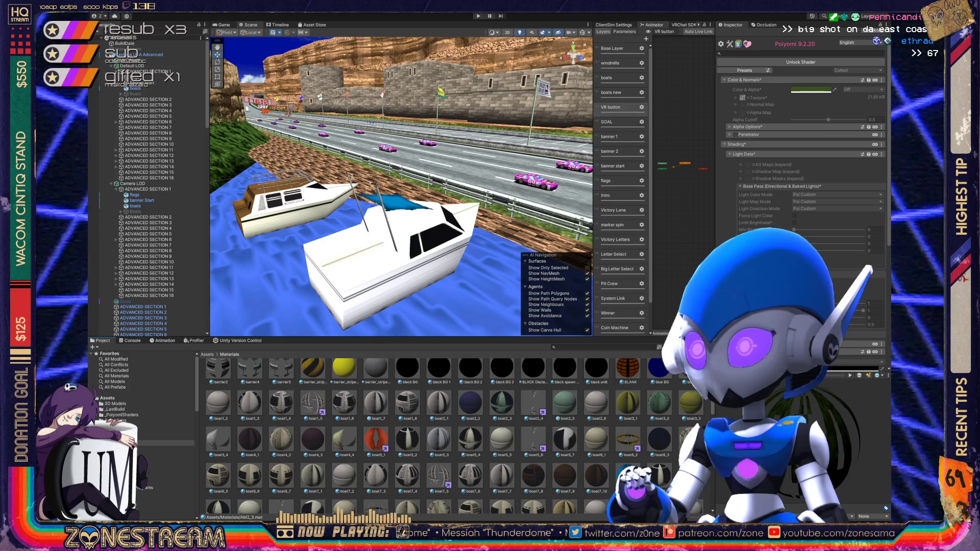
pyautogui.scroll(-3, 801, 153)
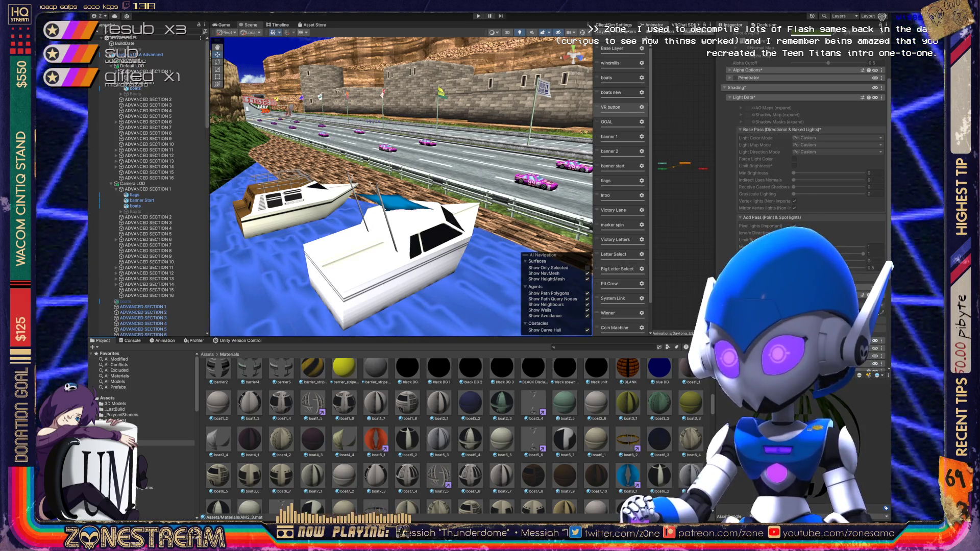
# - Multi-select the first seven boat materials in the Materials grid
pyautogui.click(533, 403)
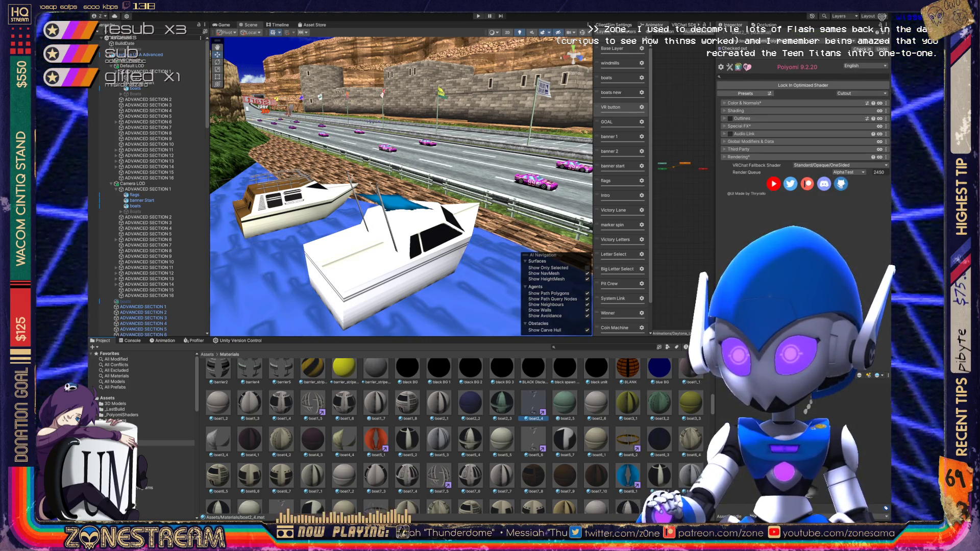
pyautogui.keyDown('ctrl'); pyautogui.click(313, 403); pyautogui.keyUp('ctrl')
pyautogui.keyDown('ctrl'); pyautogui.click(534, 440); pyautogui.keyUp('ctrl')
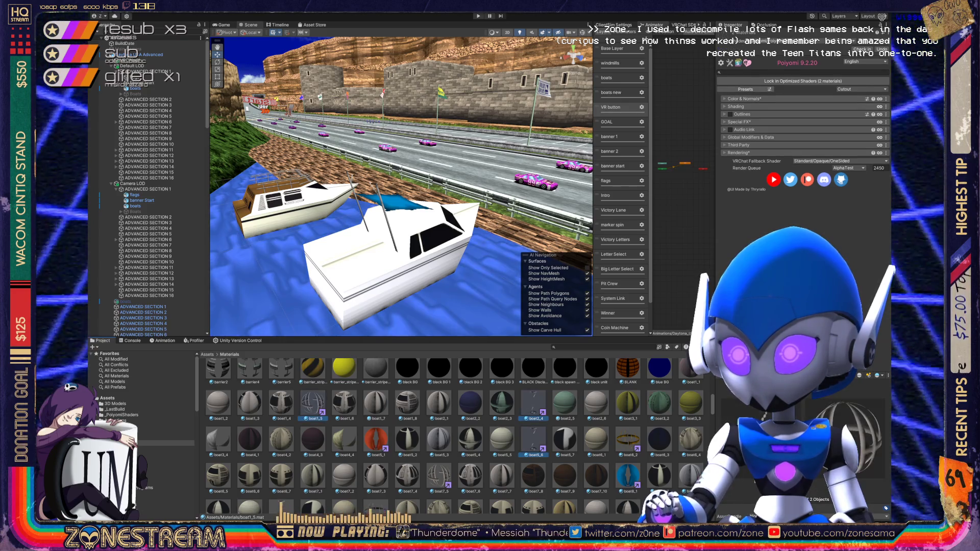
pyautogui.keyDown('ctrl'); pyautogui.click(439, 476); pyautogui.keyUp('ctrl')
pyautogui.keyDown('ctrl'); pyautogui.click(375, 440); pyautogui.keyUp('ctrl')
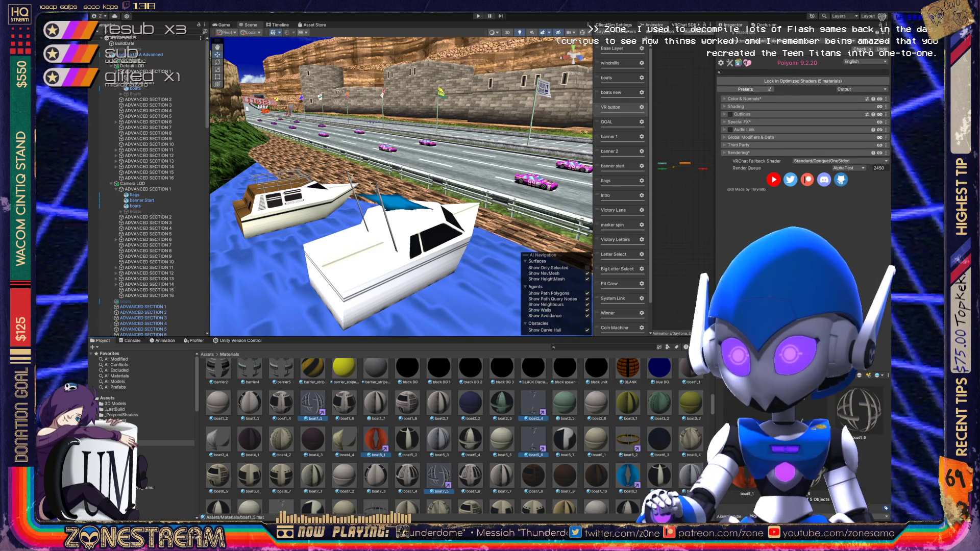
pyautogui.keyDown('ctrl'); pyautogui.click(628, 440); pyautogui.keyUp('ctrl')
pyautogui.keyDown('ctrl'); pyautogui.click(628, 475); pyautogui.keyUp('ctrl')
# - Add the remaining boat materials lower in the grid and expand Shading and Light Data
pyautogui.scroll(-1, 627, 460)
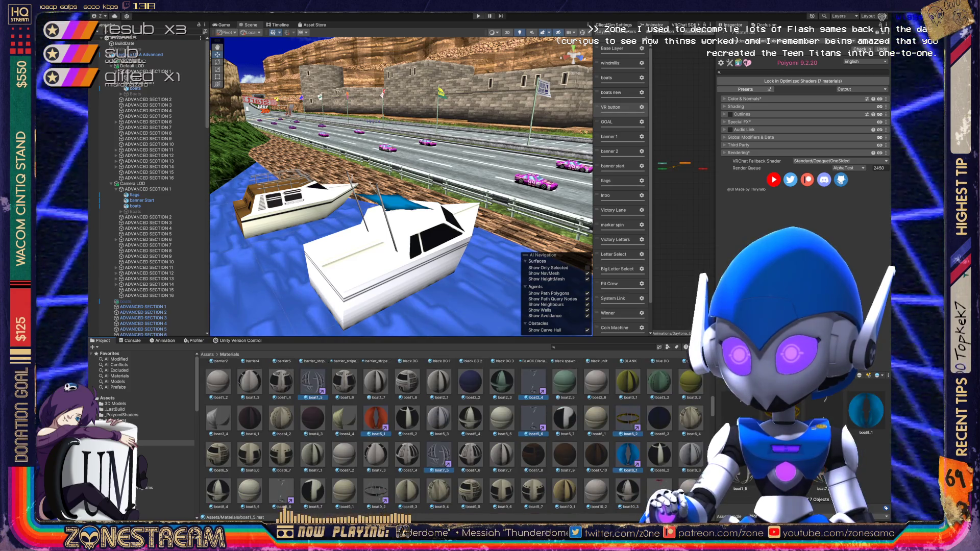
pyautogui.scroll(-1, 444, 434)
pyautogui.keyDown('ctrl'); pyautogui.click(282, 470); pyautogui.keyUp('ctrl')
pyautogui.keyDown('ctrl'); pyautogui.click(376, 470); pyautogui.keyUp('ctrl')
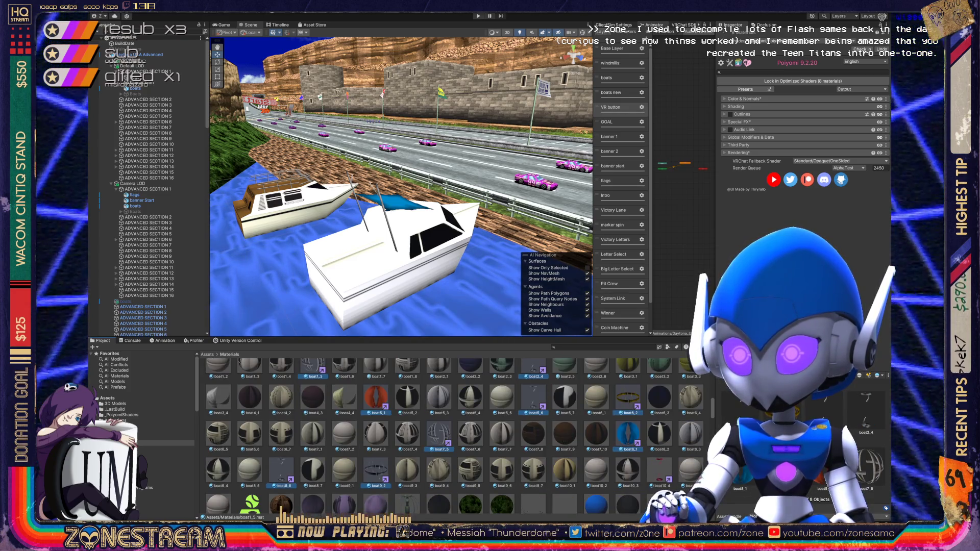
pyautogui.scroll(-1, 445, 436)
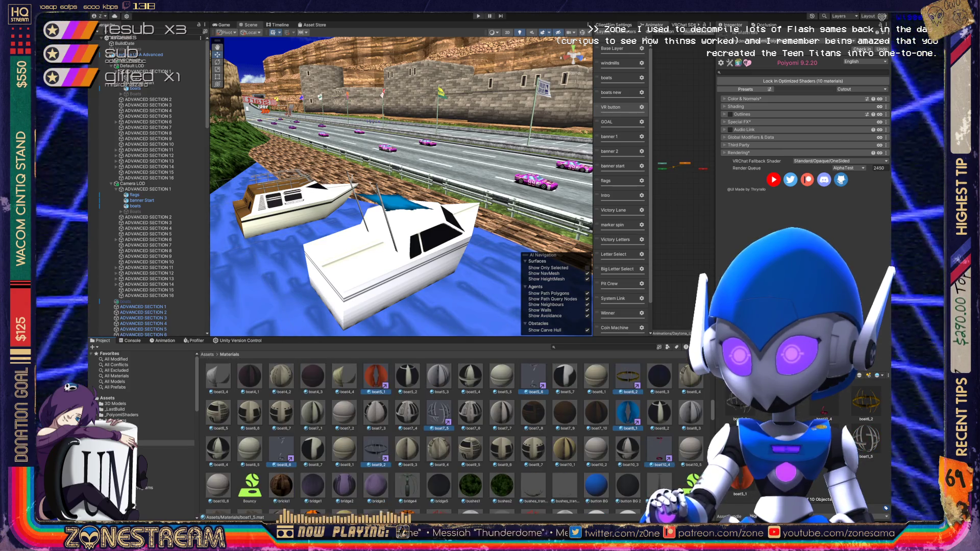
pyautogui.scroll(2, 444, 437)
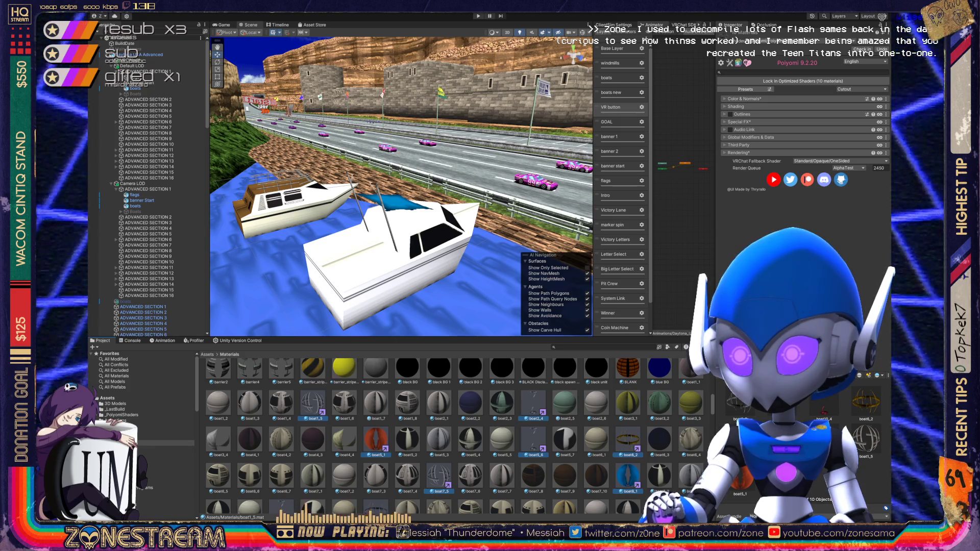
pyautogui.scroll(-1, 444, 436)
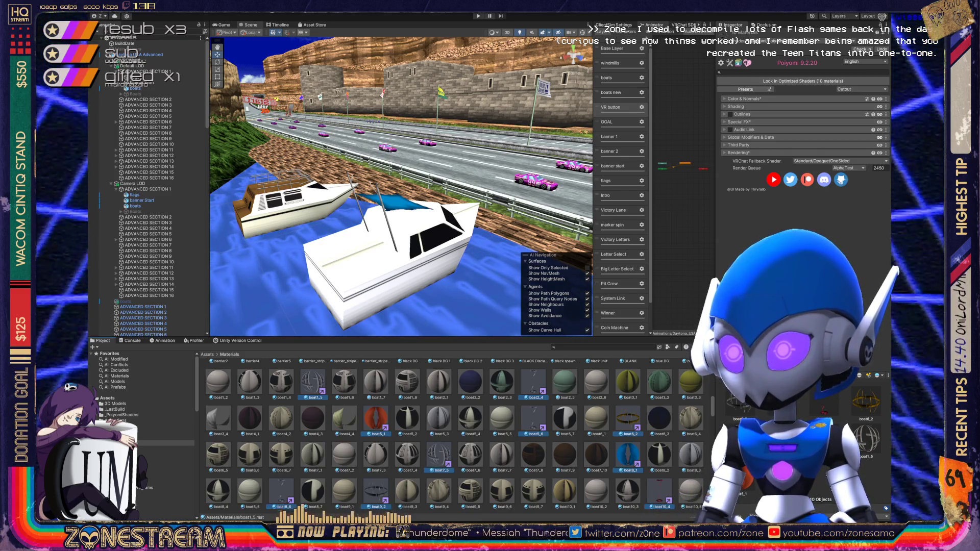
pyautogui.click(735, 107)
pyautogui.click(731, 117)
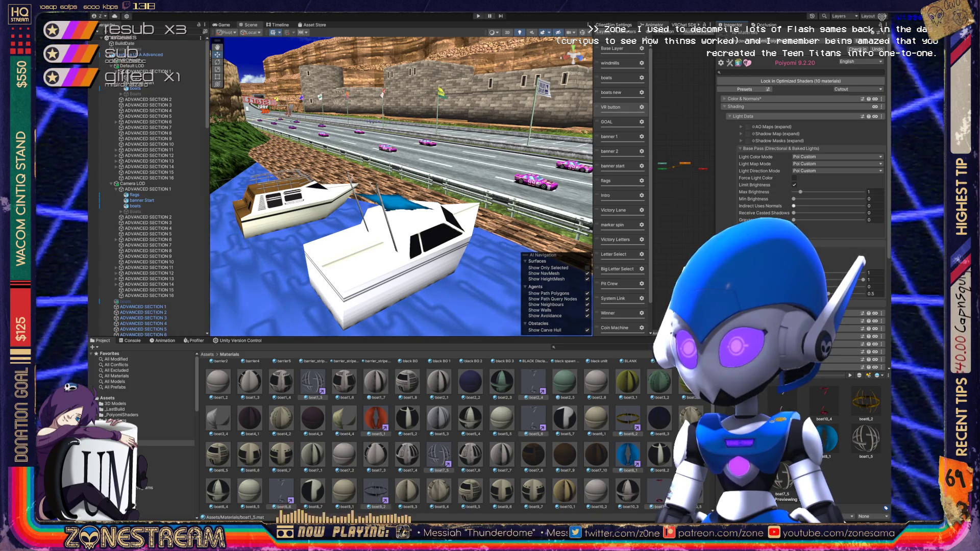
# - Uncheck Limit Brightness in Poiyomi Light Data for the selected boat materials
pyautogui.click(794, 185)
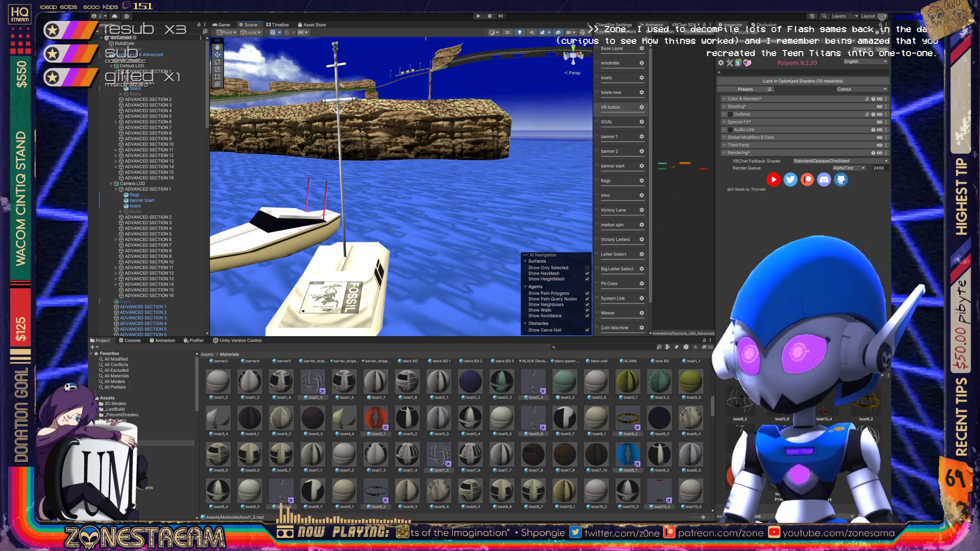
# - Move the Scene view close to the boats and review their Poi Custom lighting modes
pyautogui.moveTo(401, 187)
pyautogui.mouseDown()
pyautogui.moveTo(316, 187)
pyautogui.moveTo(312, 171)
pyautogui.mouseUp()
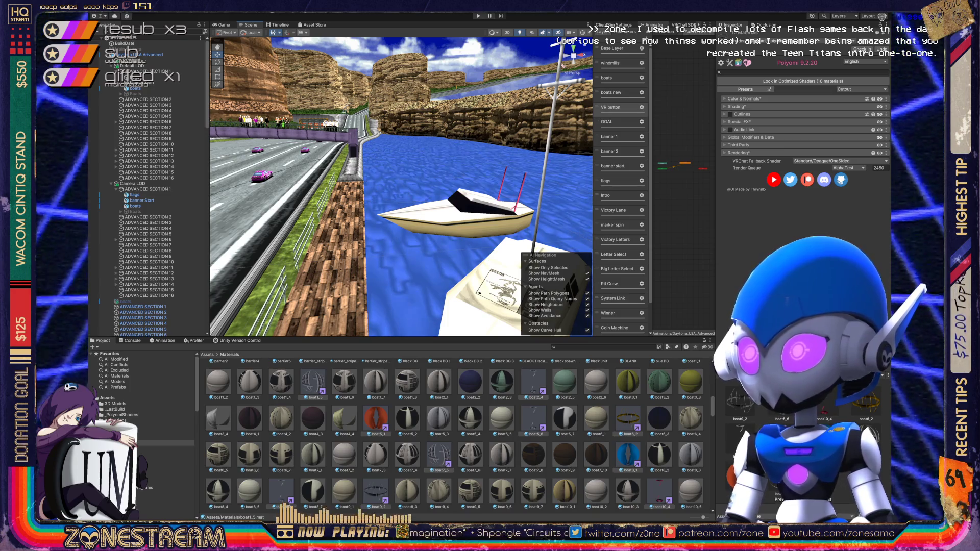
pyautogui.click(736, 106)
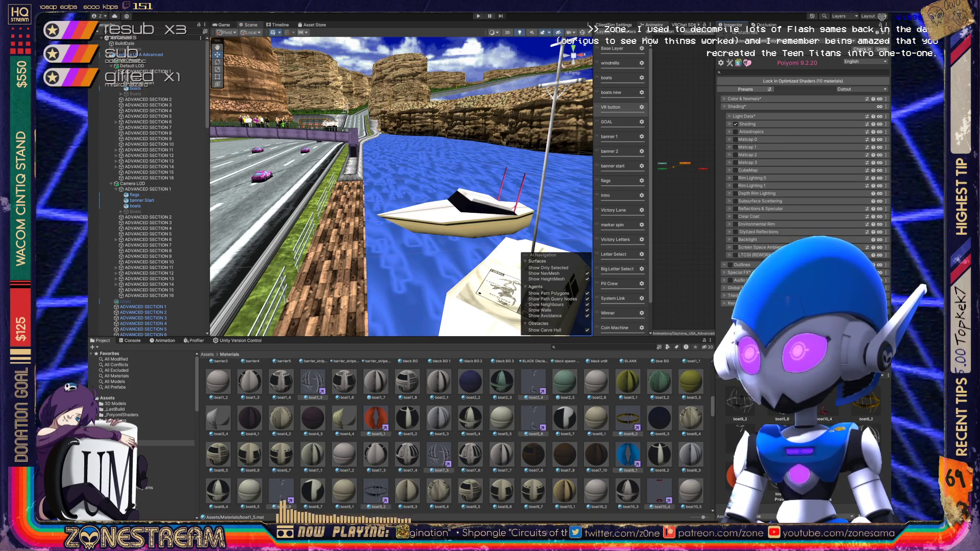
pyautogui.click(743, 117)
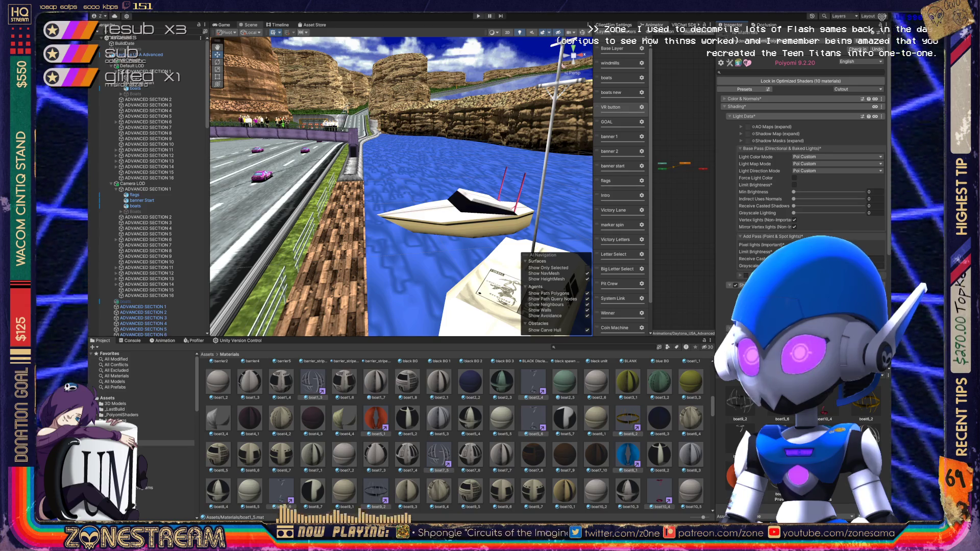
pyautogui.moveTo(439, 71)
pyautogui.mouseDown()
pyautogui.moveTo(465, 63)
pyautogui.moveTo(418, 66)
pyautogui.moveTo(459, 68)
pyautogui.mouseUp()
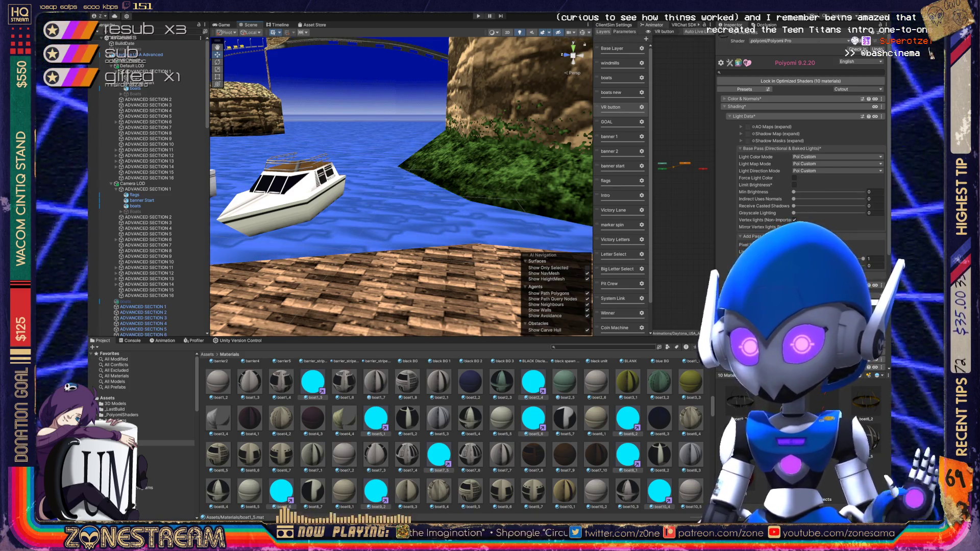
# - Frame the boats, select the three boats objects, and locate boat7_7 in their material slots
pyautogui.press('f')
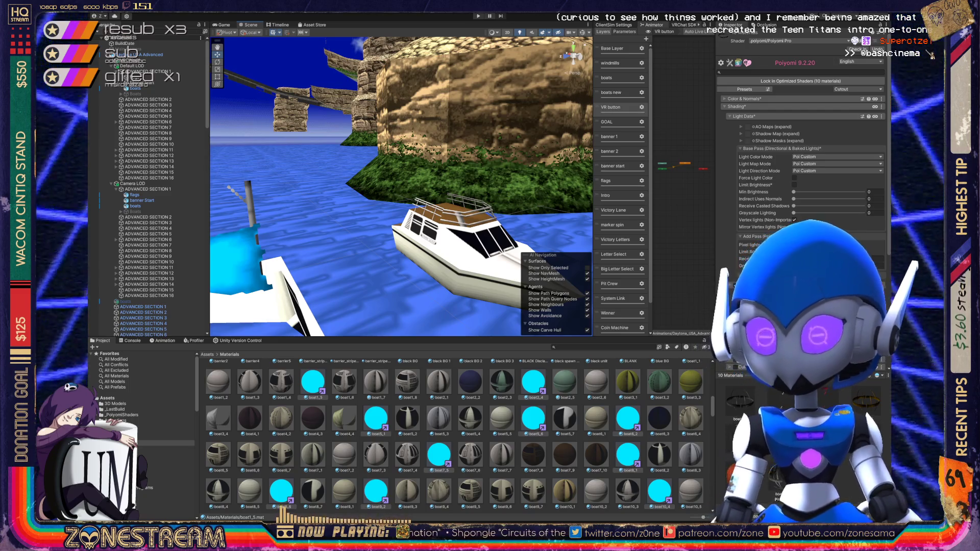
pyautogui.click(136, 89)
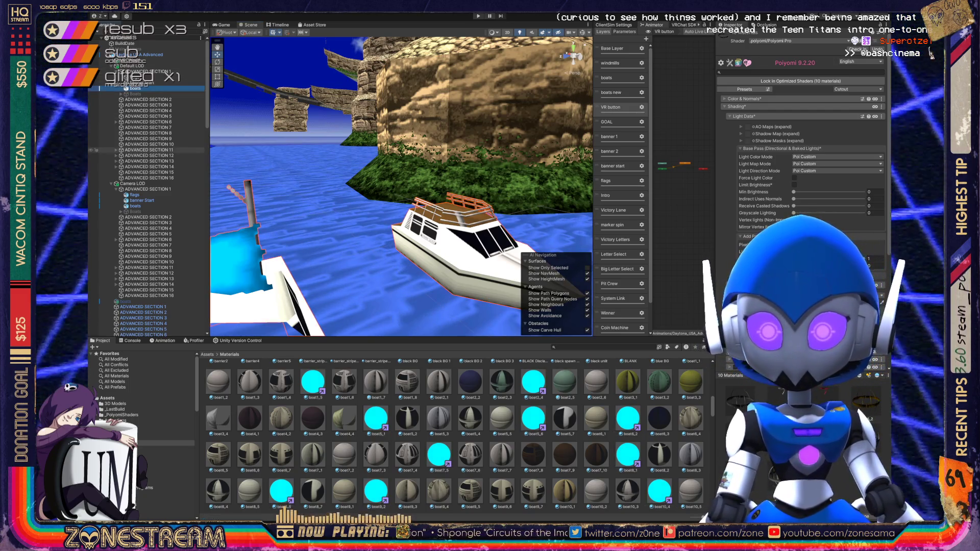
pyautogui.keyDown('ctrl'); pyautogui.click(135, 205); pyautogui.keyUp('ctrl')
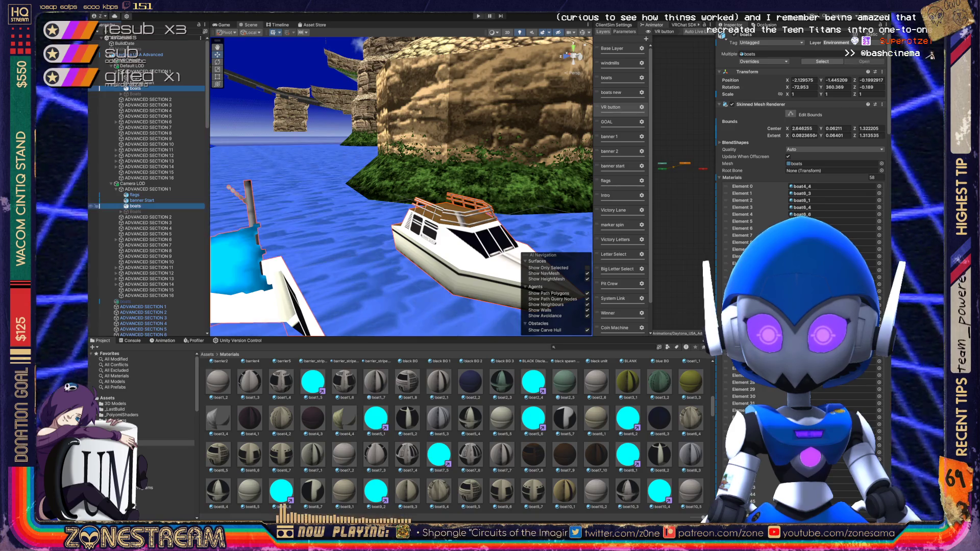
pyautogui.keyDown('ctrl'); pyautogui.click(125, 301); pyautogui.keyUp('ctrl')
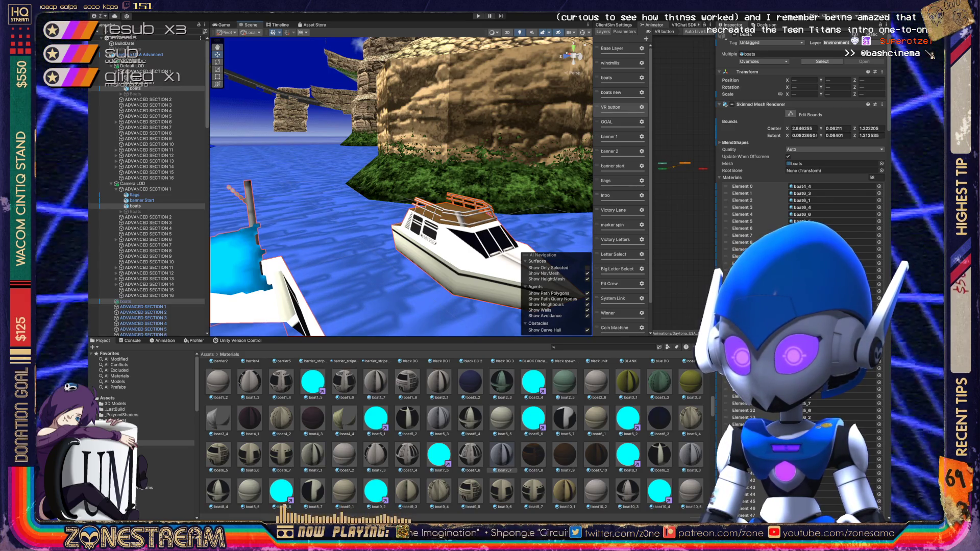
pyautogui.click(502, 454)
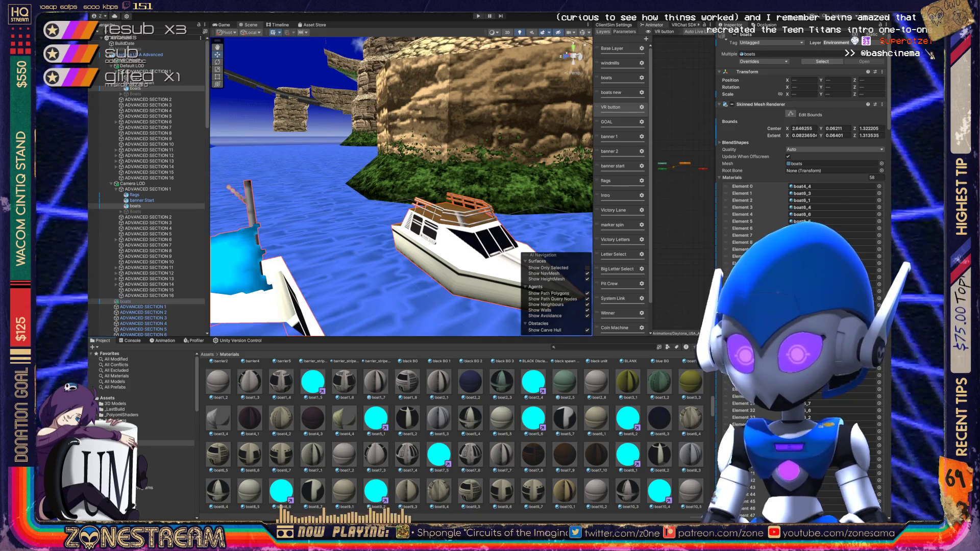
pyautogui.click(125, 301)
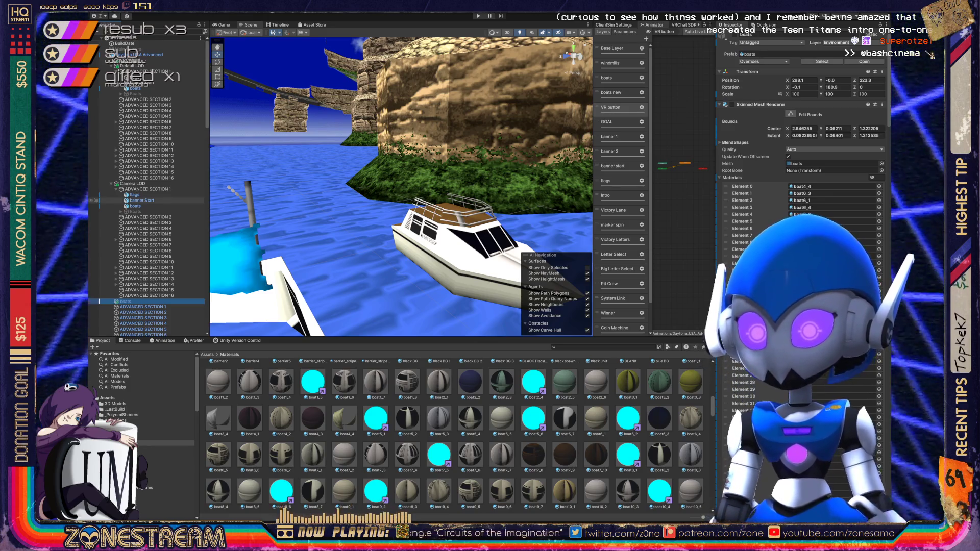
# - Turn the view toward the road-side boats and compare the three boats objects' renderers
pyautogui.moveTo(409, 204); pyautogui.dragTo(357, 204)
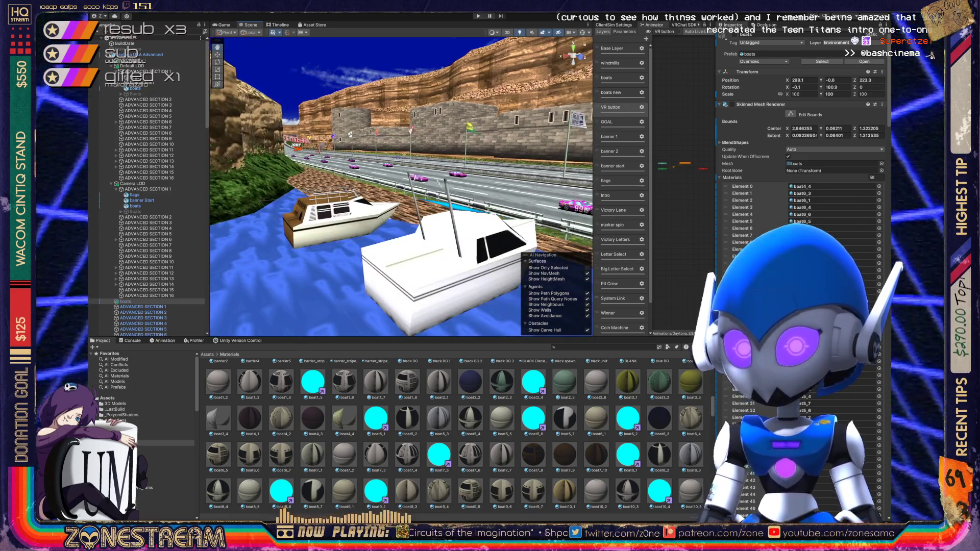
pyautogui.click(135, 206)
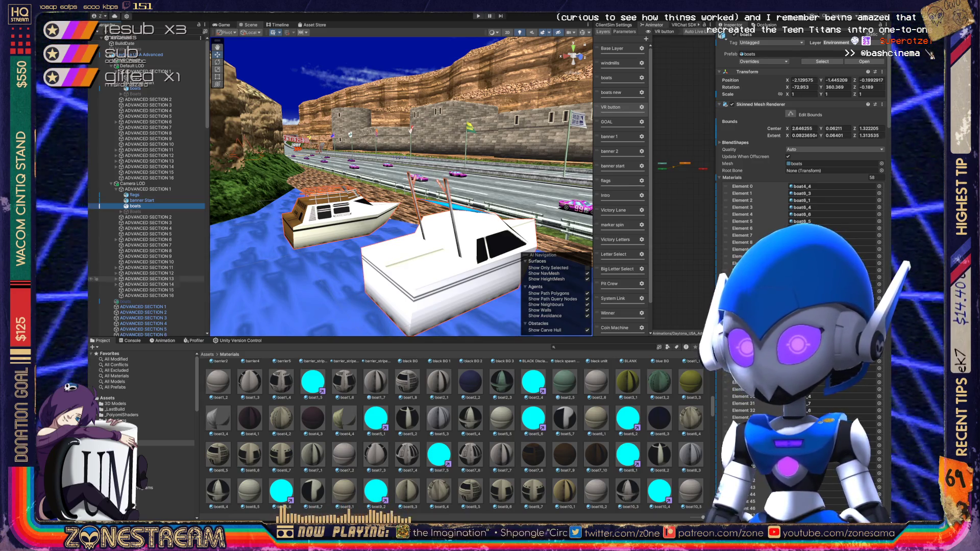
pyautogui.click(125, 302)
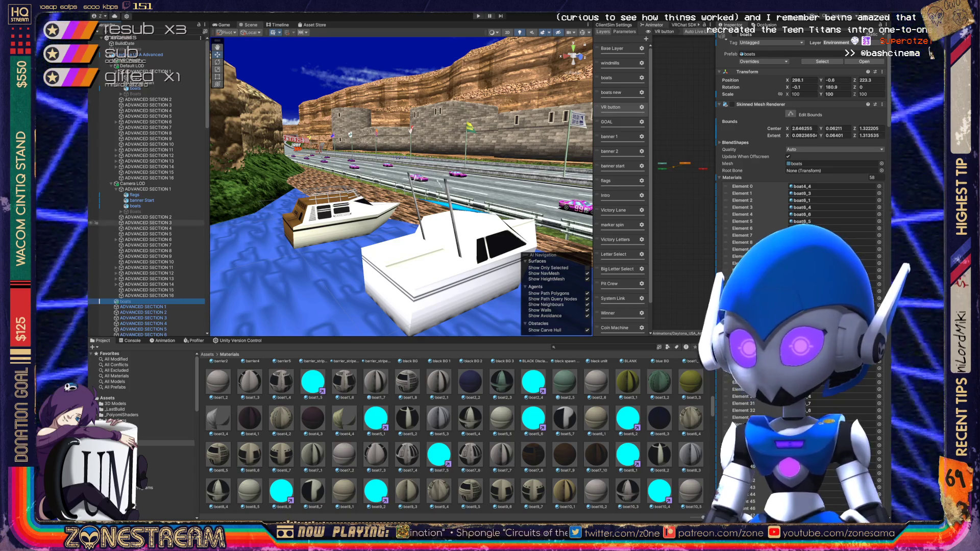
pyautogui.click(135, 206)
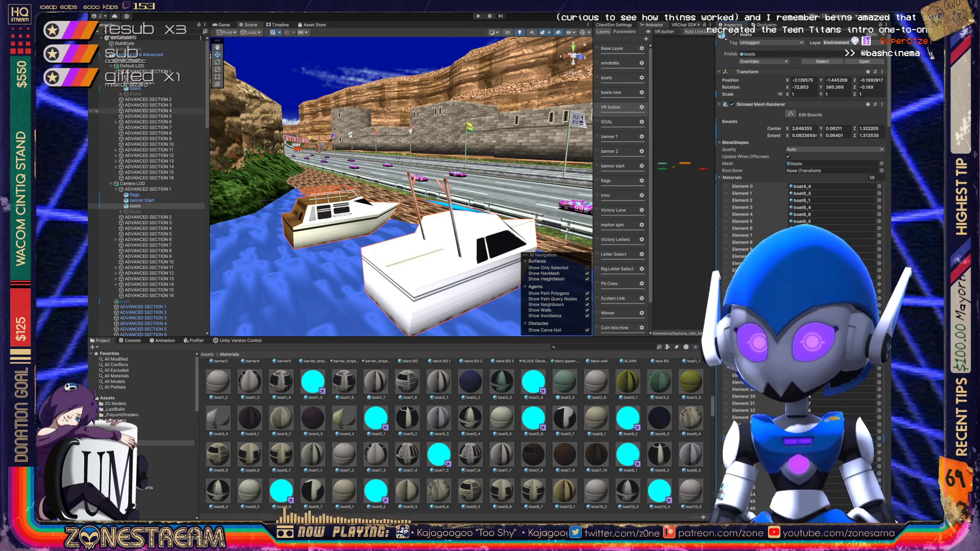
pyautogui.click(135, 88)
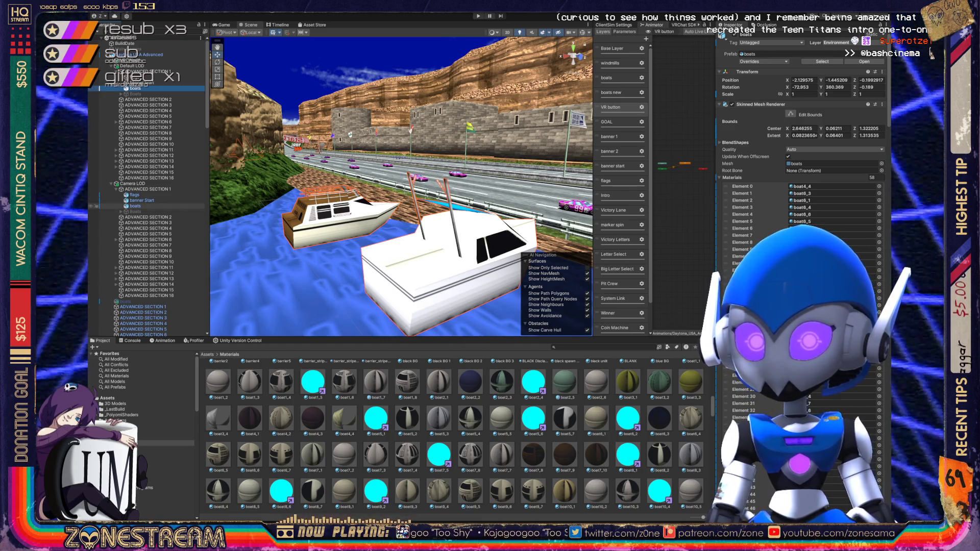
pyautogui.click(135, 206)
pyautogui.click(125, 302)
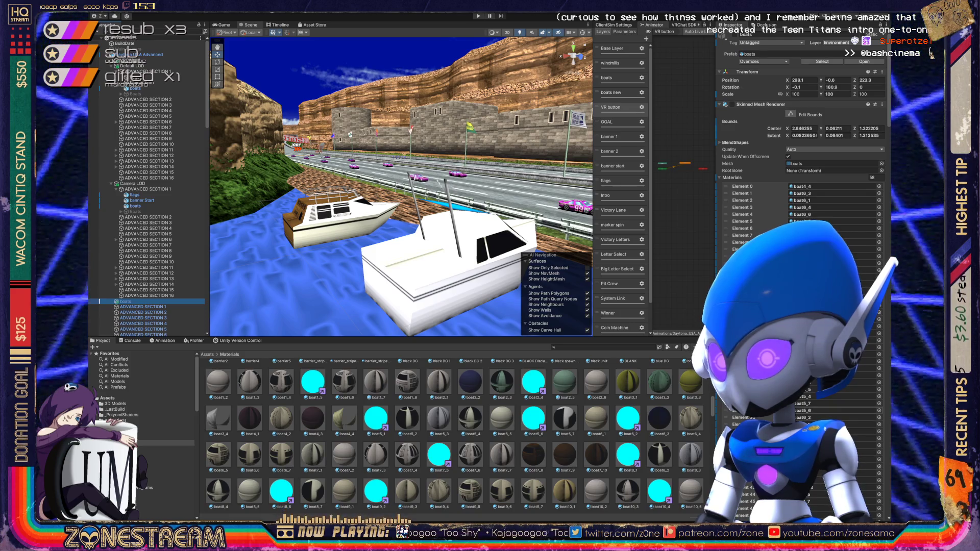
# - Review the boats renderer's 58 material slots, then select the upper 'boats' object in the Hierarchy
pyautogui.scroll(-3, 802, 153)
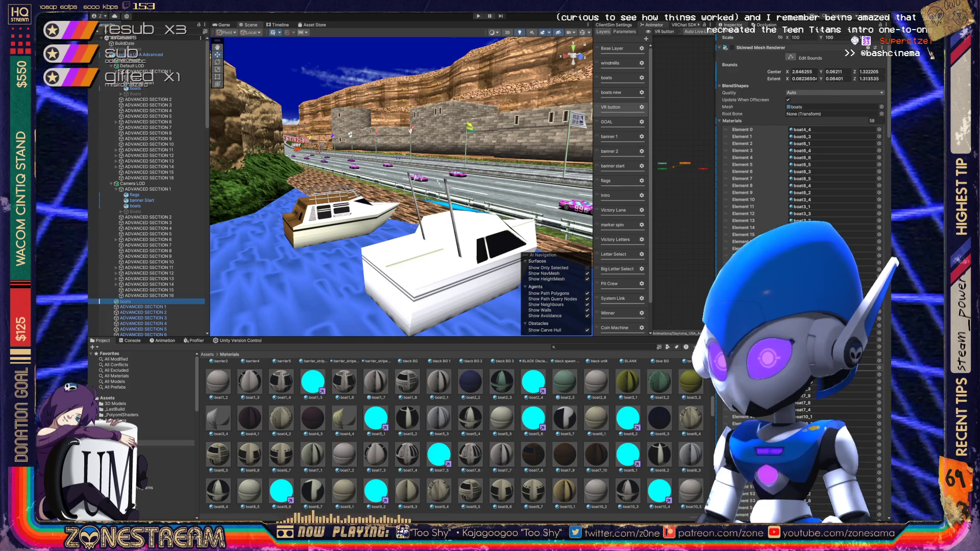
pyautogui.scroll(-3, 801, 154)
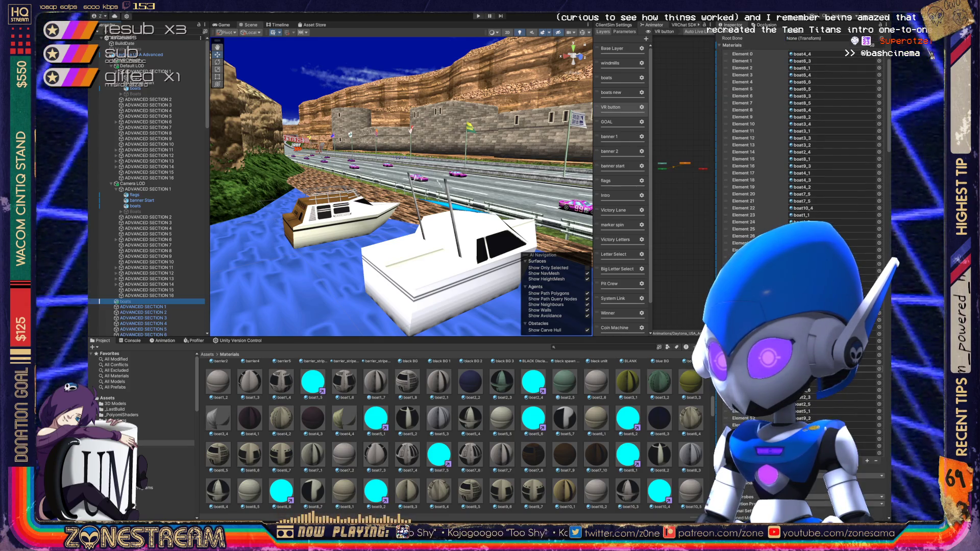
pyautogui.scroll(1, 801, 138)
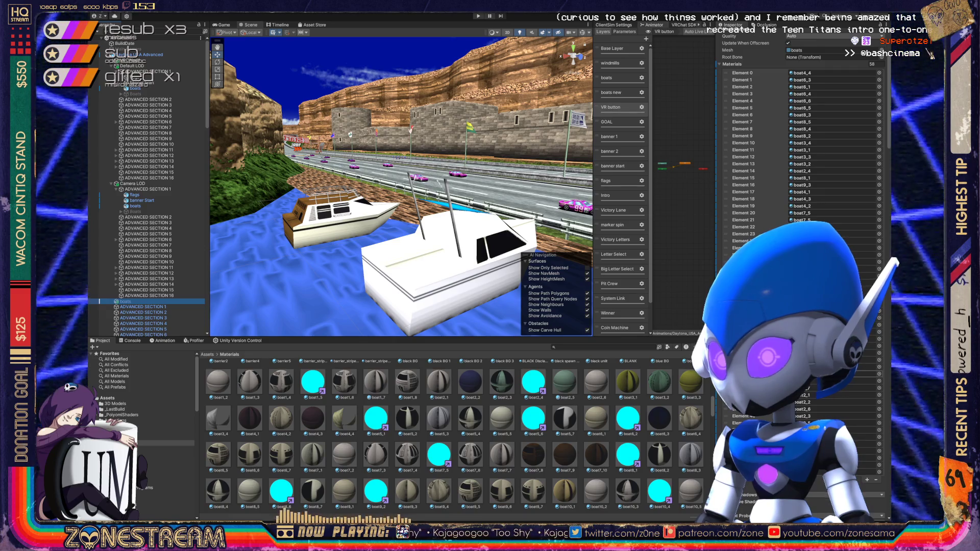
pyautogui.scroll(1, 801, 153)
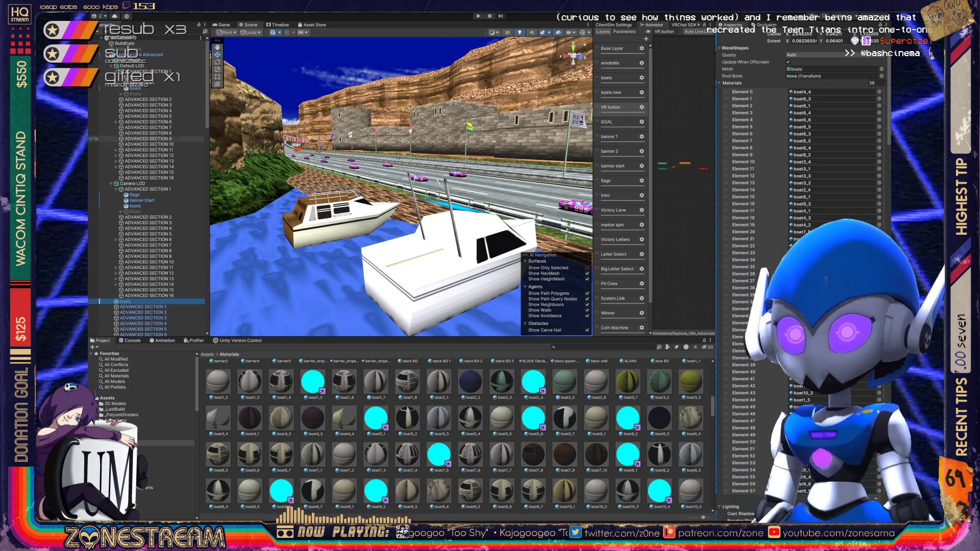
pyautogui.click(136, 88)
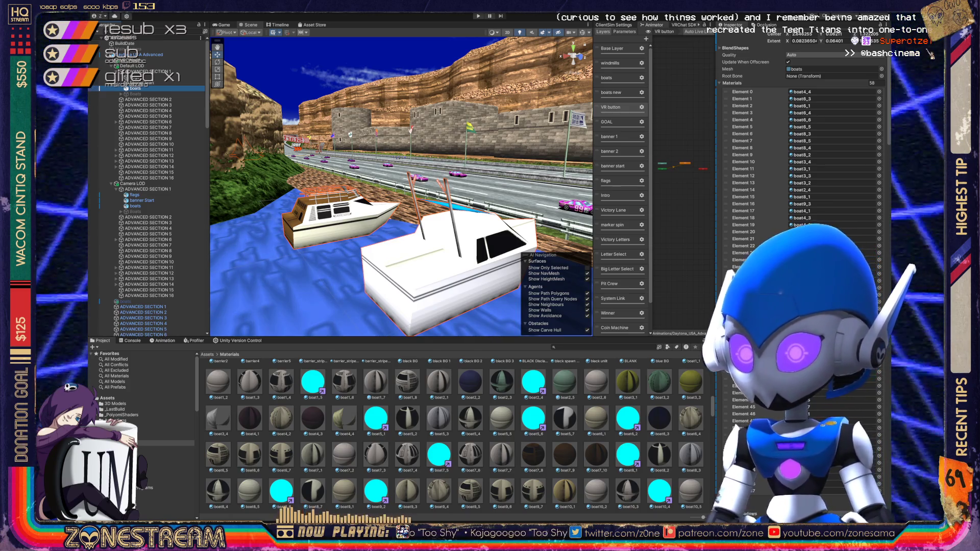
# - Add the second 'boats' object to the selection and zoom the Scene view toward the brown cabin cruiser
pyautogui.keyDown('ctrl'); pyautogui.click(135, 206); pyautogui.keyUp('ctrl')
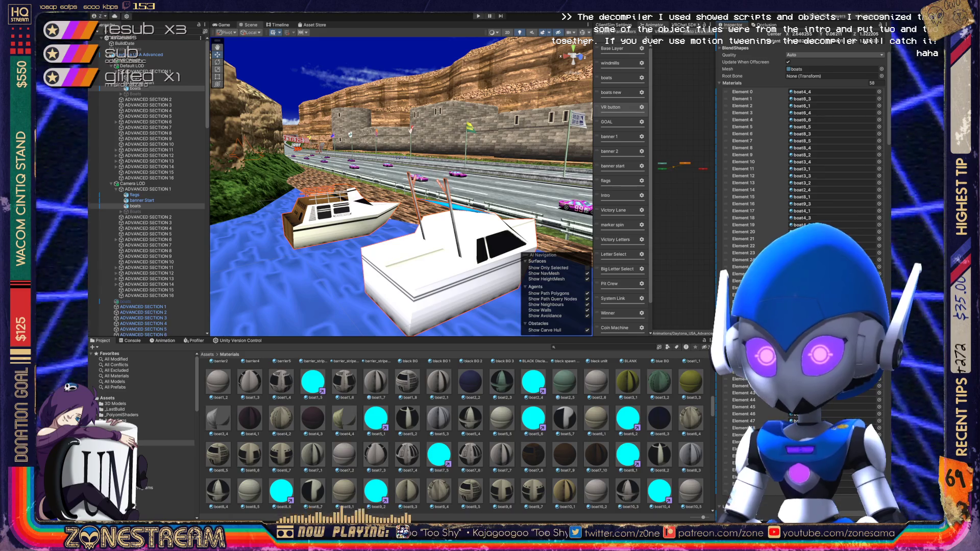
pyautogui.scroll(3, 401, 187)
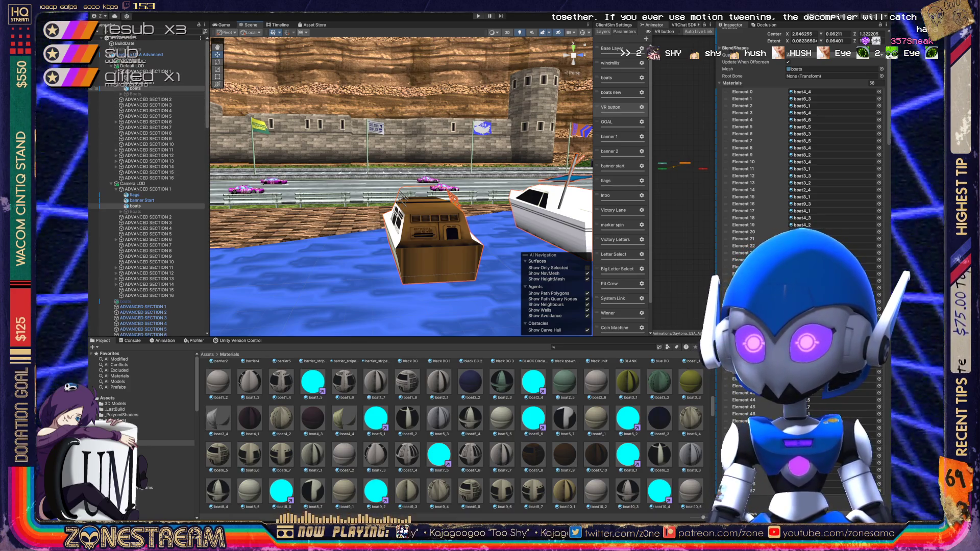
pyautogui.click(136, 89)
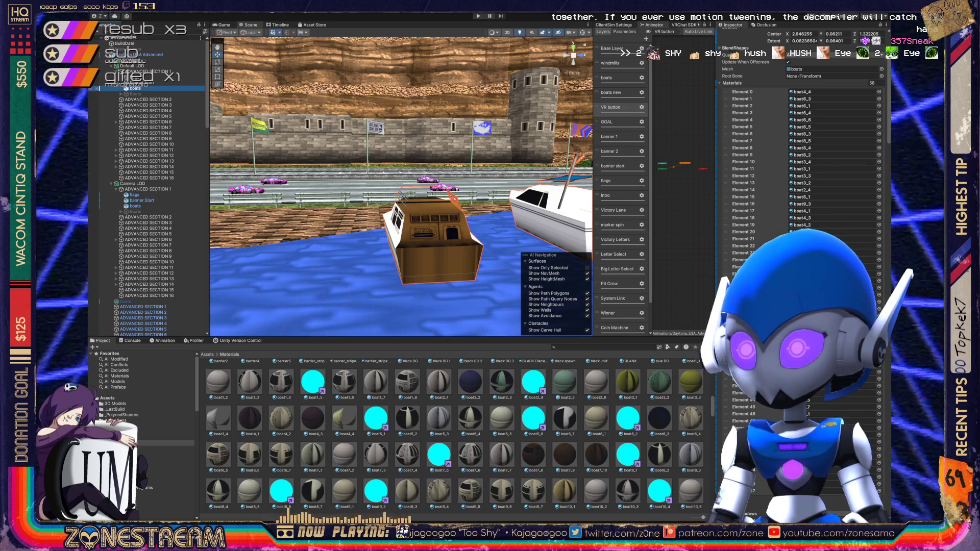
pyautogui.click(135, 206)
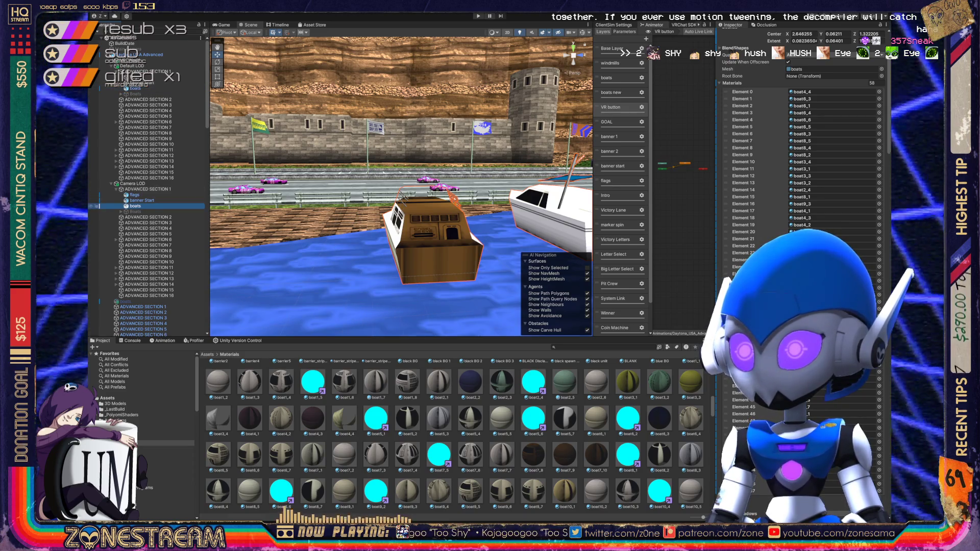
pyautogui.click(596, 454)
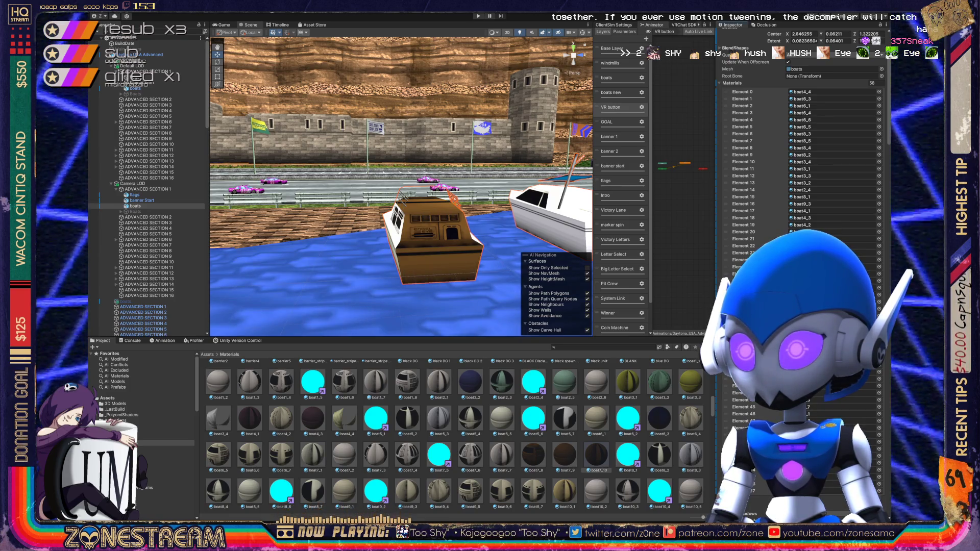
pyautogui.click(565, 454)
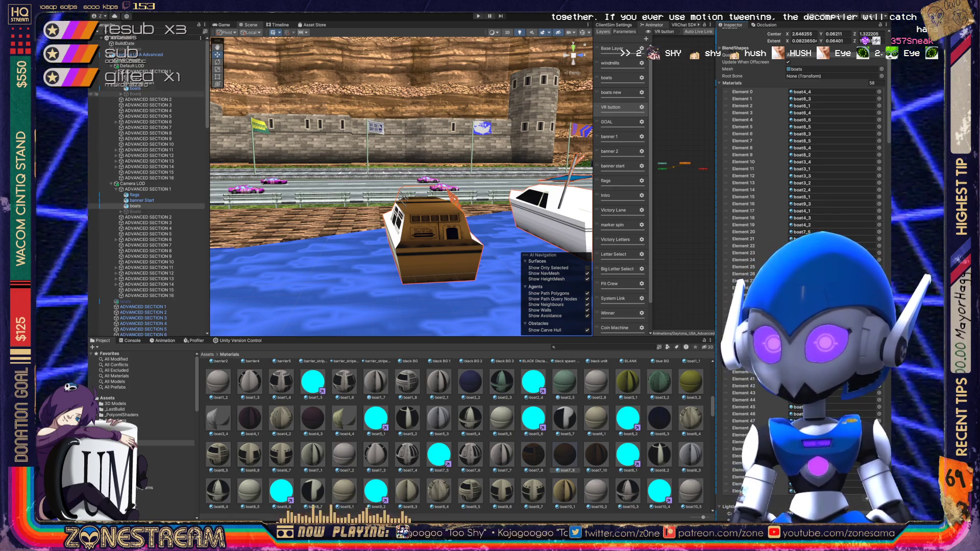
pyautogui.click(136, 88)
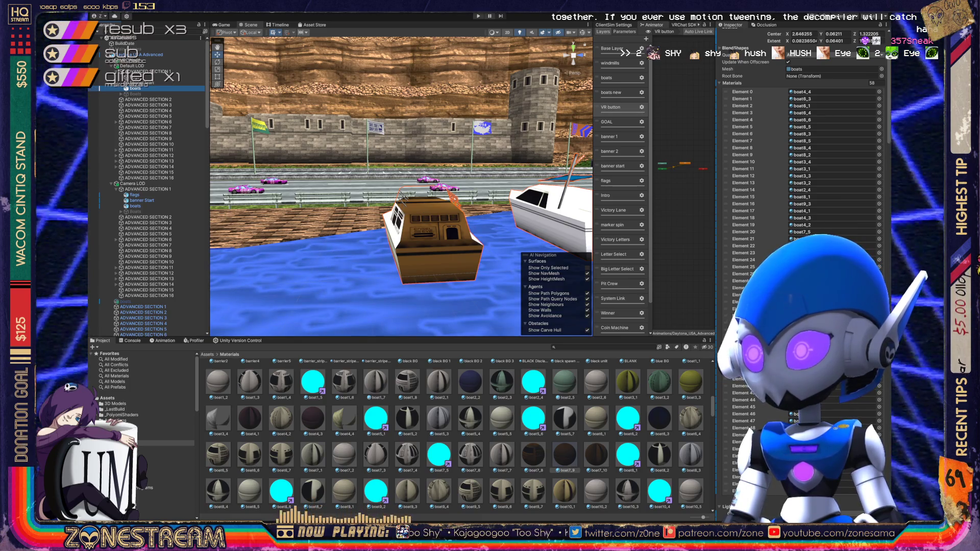
pyautogui.click(596, 454)
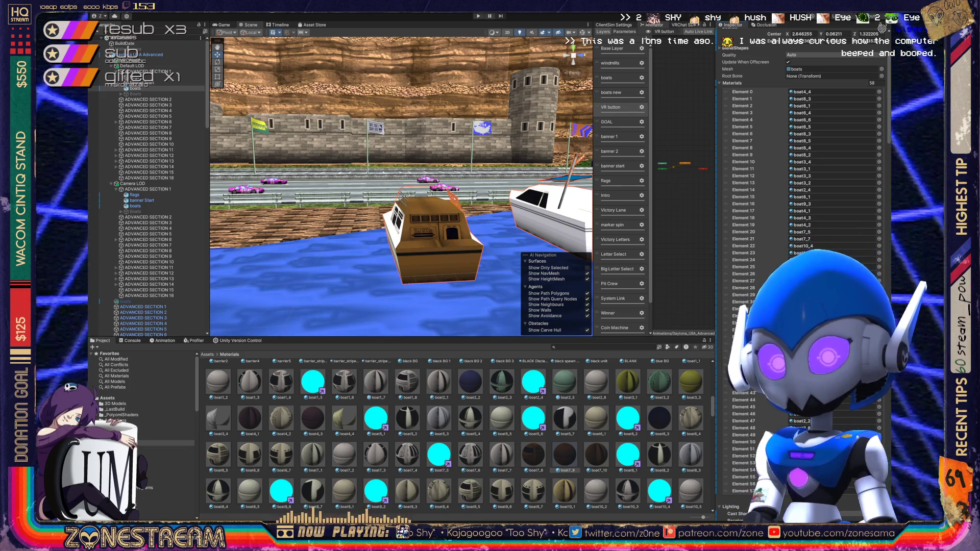
pyautogui.click(125, 302)
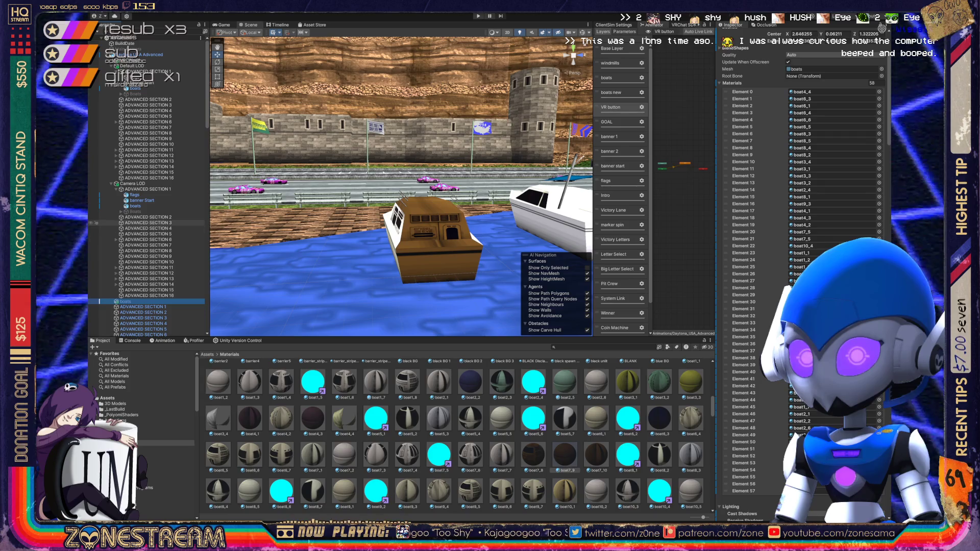
pyautogui.click(135, 205)
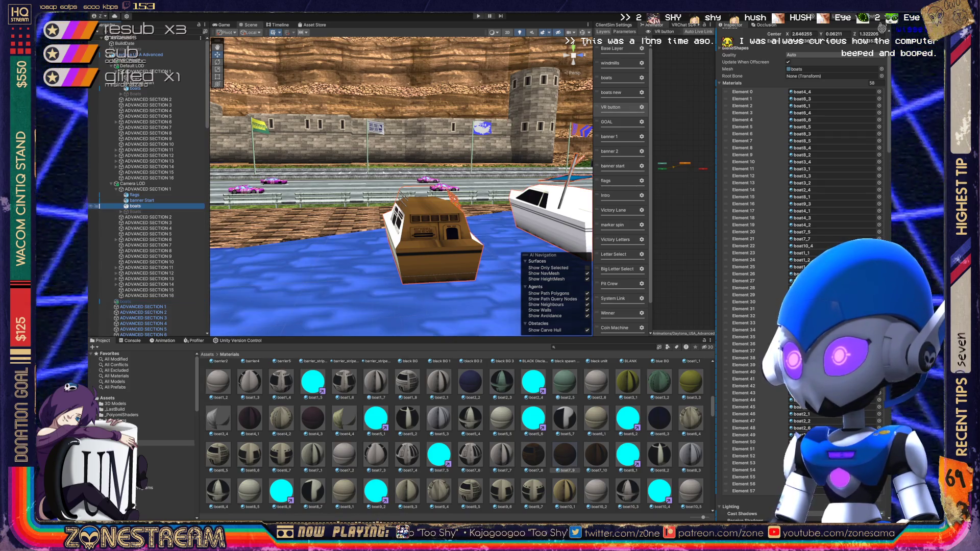
pyautogui.click(125, 301)
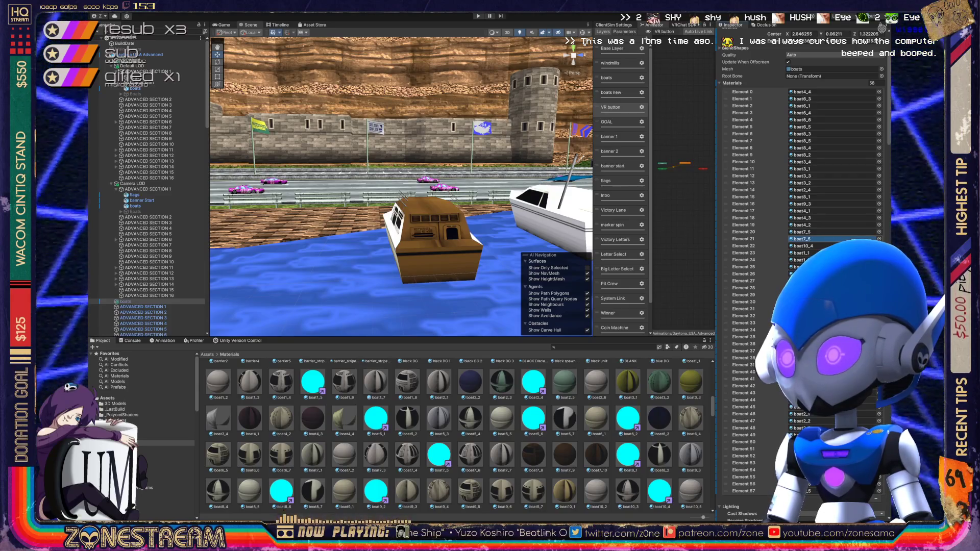
# - Assign boat7_7 to material Element 21 and set its Rendering Cull to Off
pyautogui.moveTo(816, 239); pyautogui.dragTo(817, 239)
pyautogui.click(502, 454)
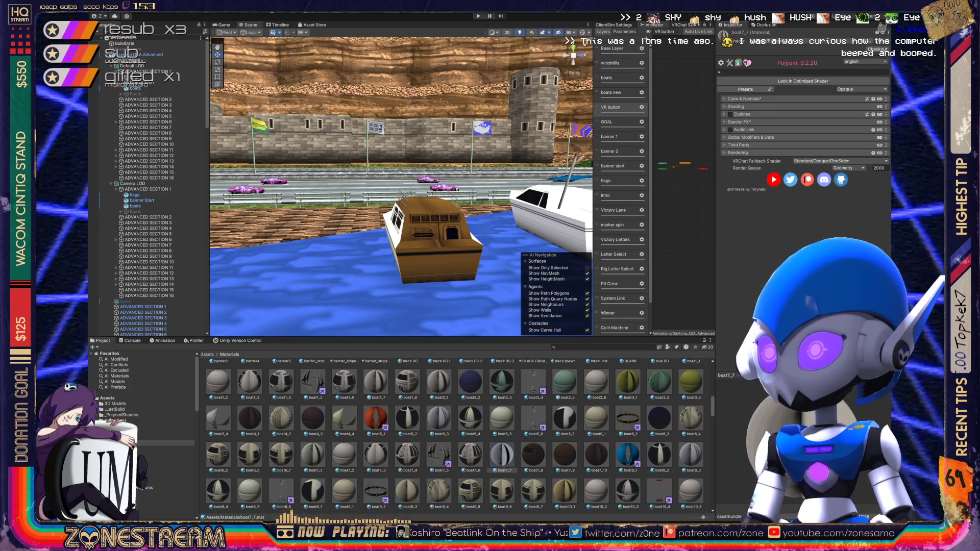
pyautogui.click(735, 152)
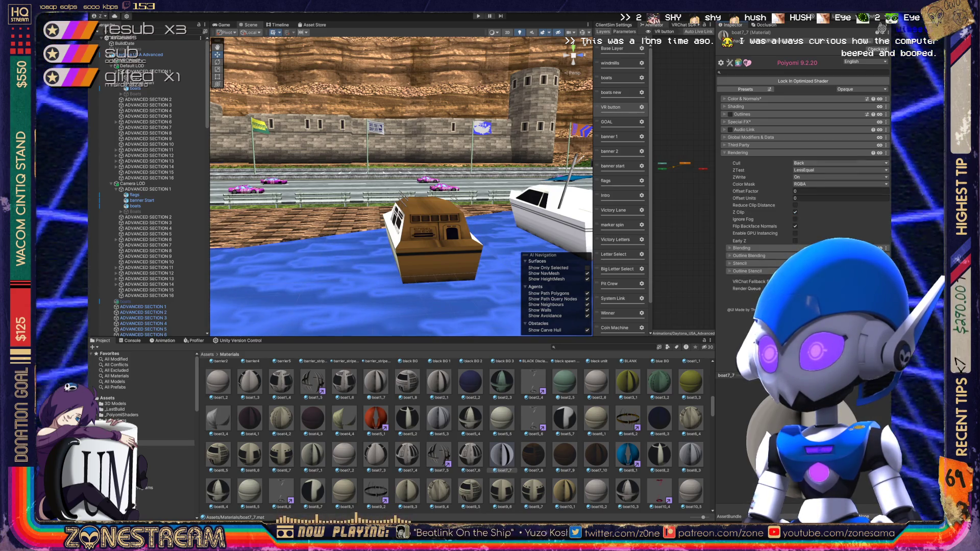
pyautogui.click(840, 163)
pyautogui.click(817, 148)
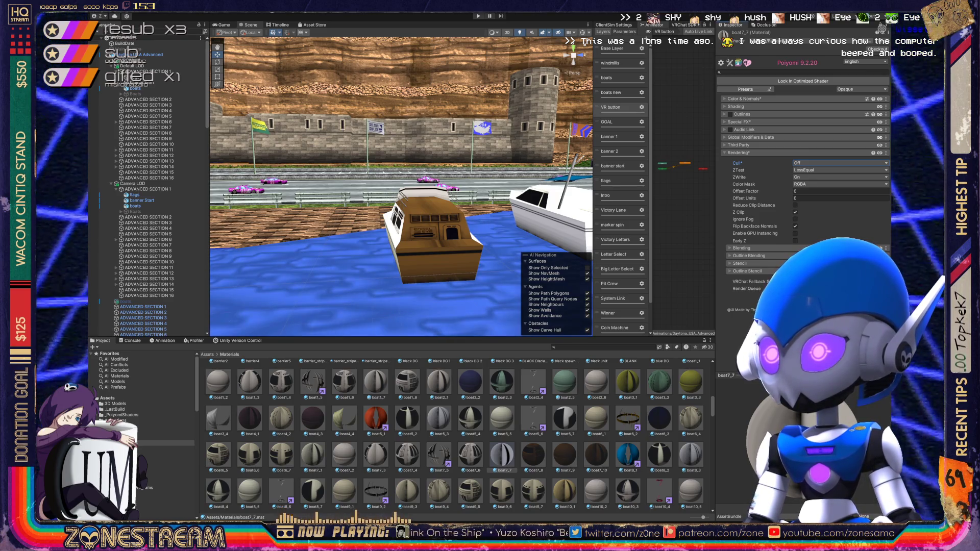
# - Uncheck Limit Brightness in boat7_7's Shading > Light Data settings
pyautogui.click(735, 107)
pyautogui.click(743, 117)
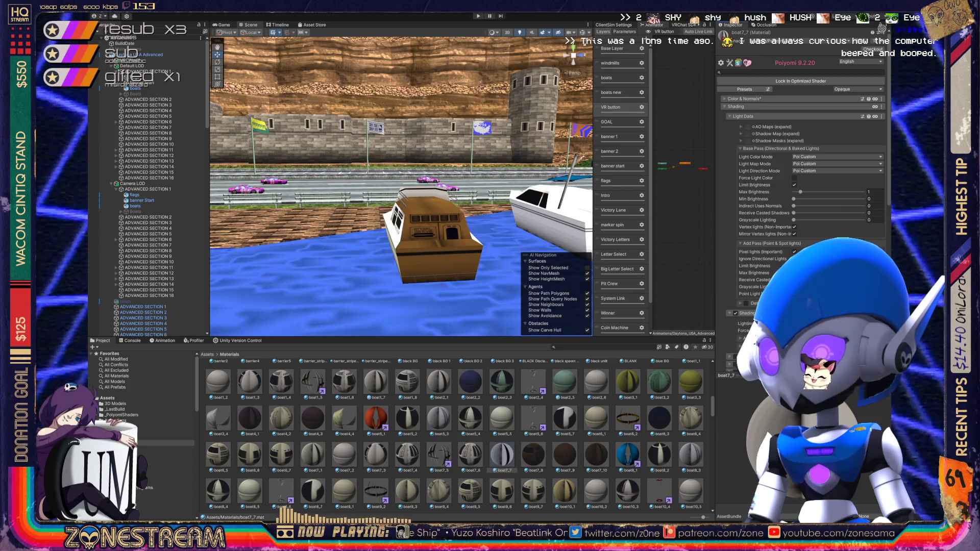
pyautogui.click(794, 185)
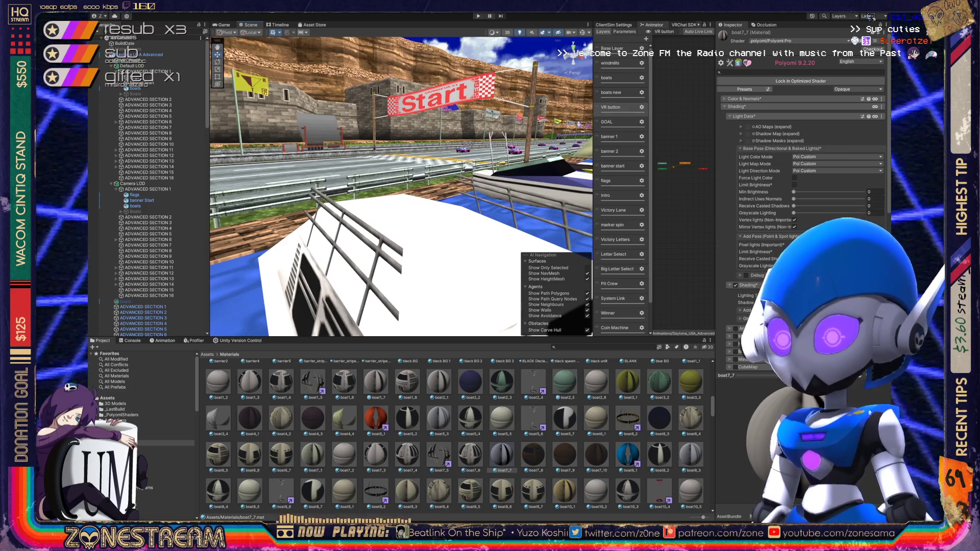
# - Compare boat1_7's Standard shader with the Poiyomi-based boat1_5, ending on boat1_7's settings
pyautogui.scroll(3, 454, 436)
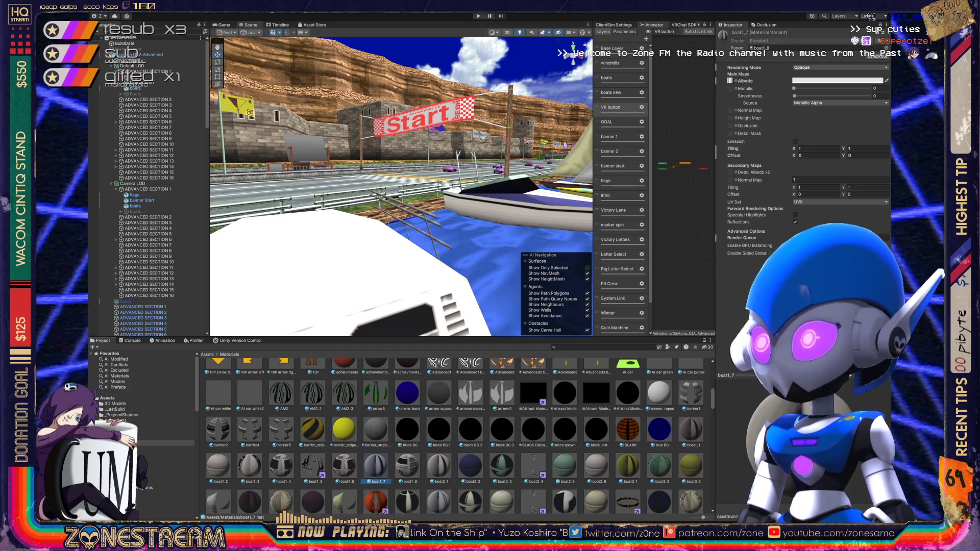
pyautogui.click(880, 41)
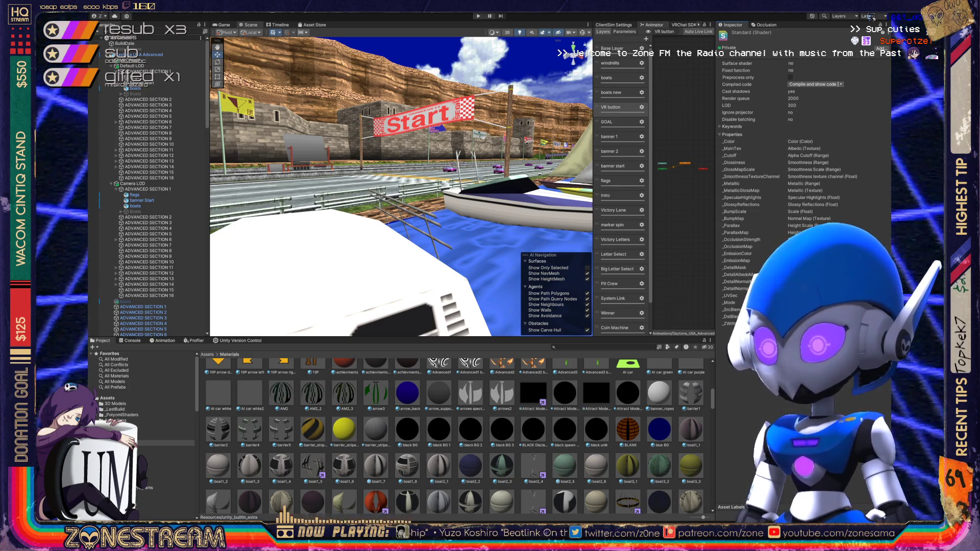
pyautogui.click(313, 465)
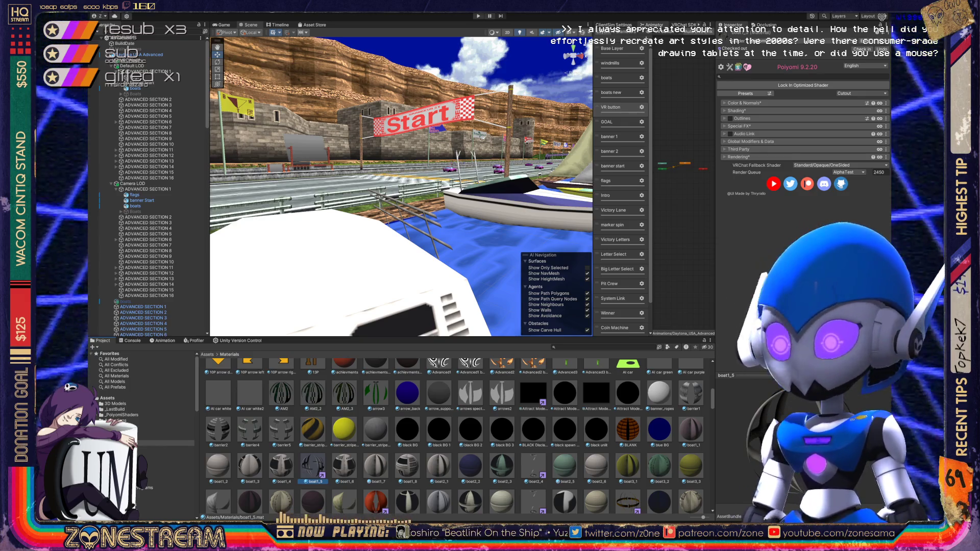
pyautogui.click(376, 466)
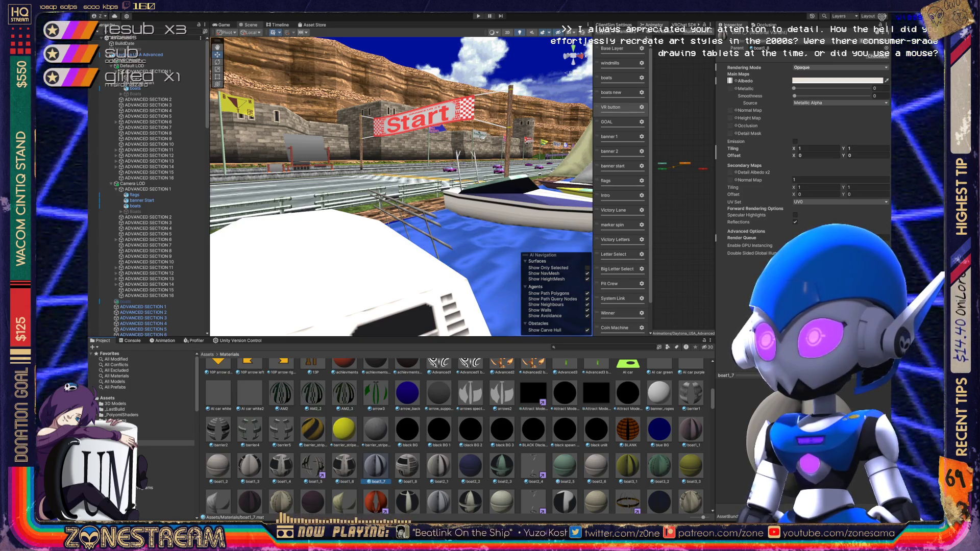
pyautogui.scroll(-1, 454, 433)
pyautogui.scroll(-1, 801, 153)
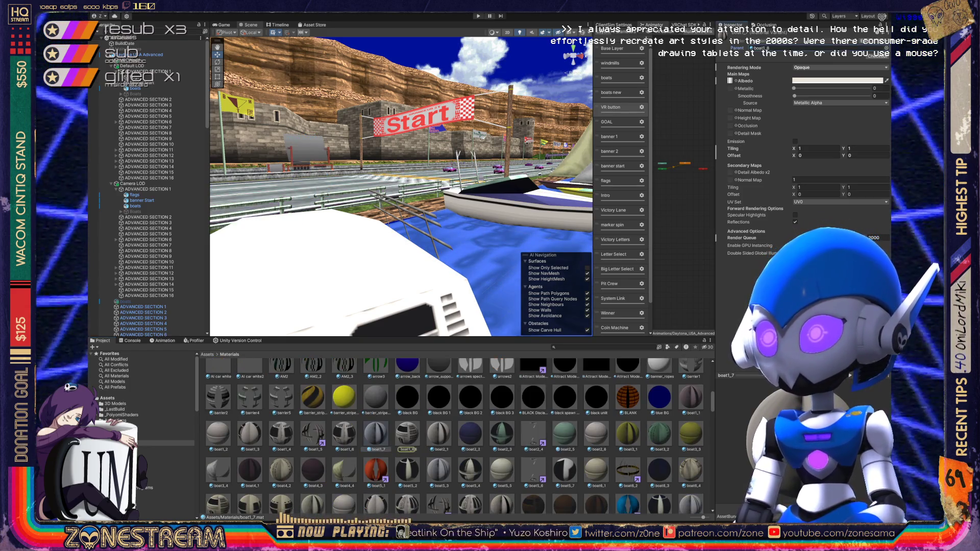